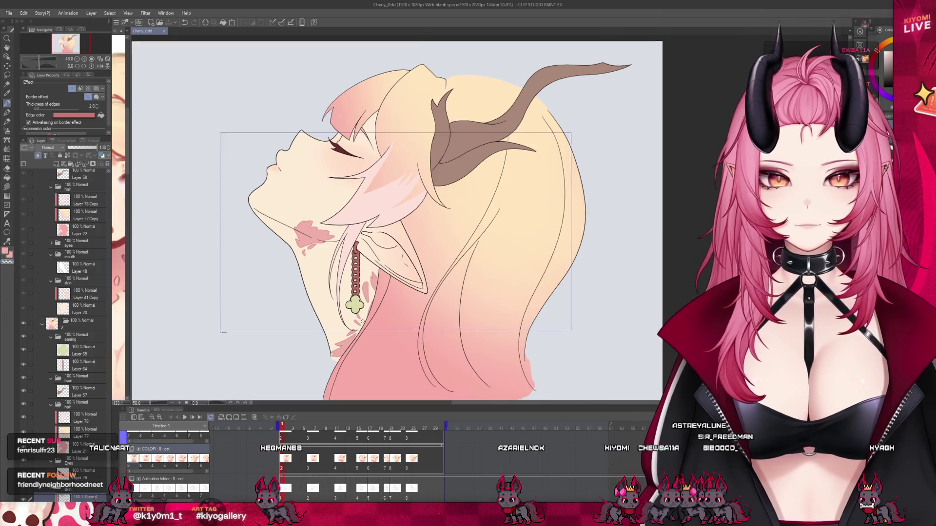
scroll(174, 337, up, 2)
scroll(84, 462, down, 3)
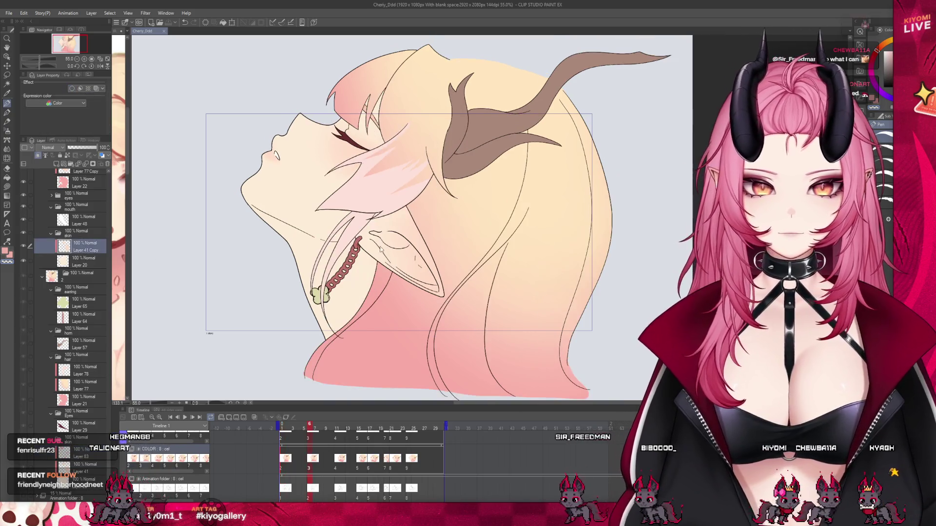
- Try a whole-layer transform on the neck-detail layer, then cancel it
click(85, 246)
scroll(348, 302, up, 3)
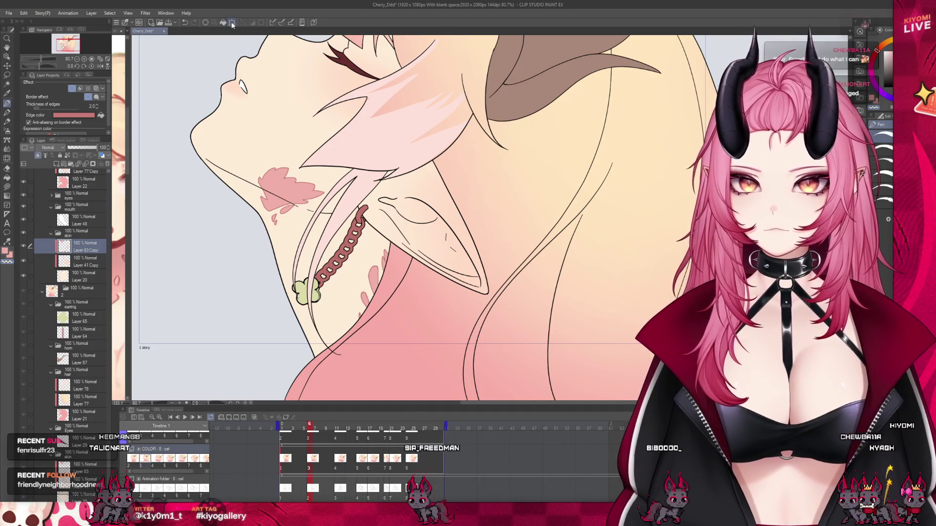
click(231, 22)
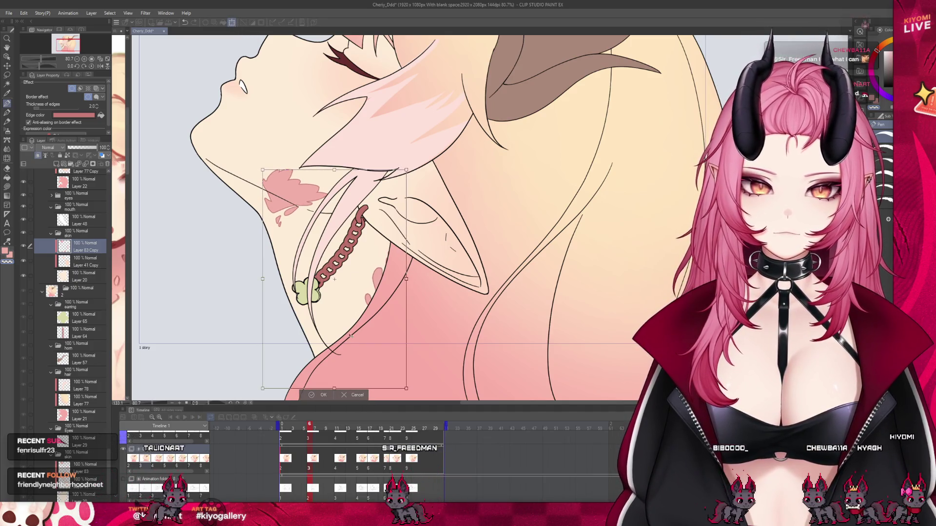
click(312, 395)
scroll(330, 225, down, 3)
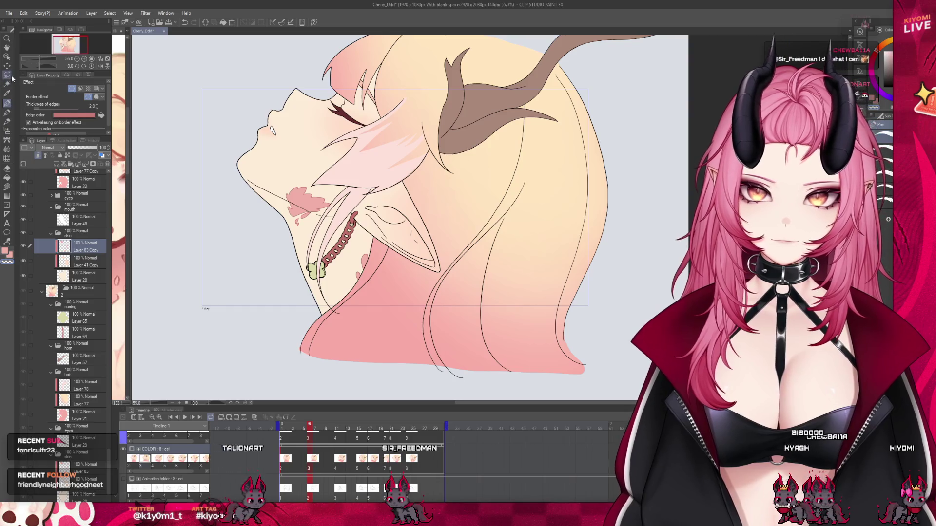
- Lasso the neck and ear region and commit a small transform to reposition it
drag(320, 358, 424, 327)
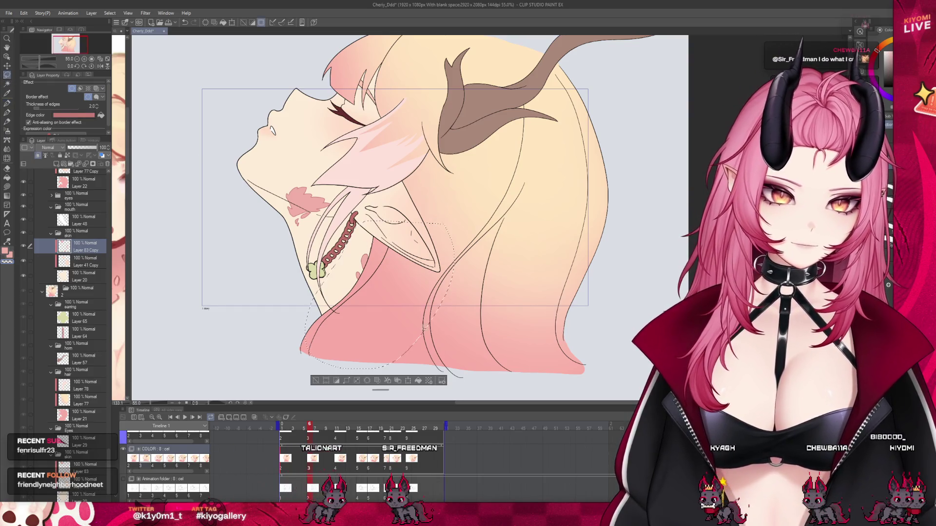
click(409, 381)
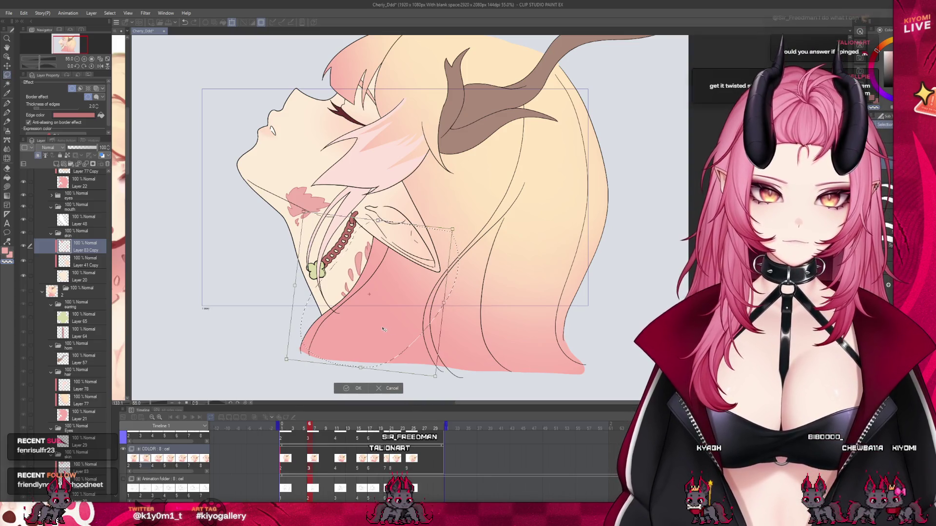
click(352, 388)
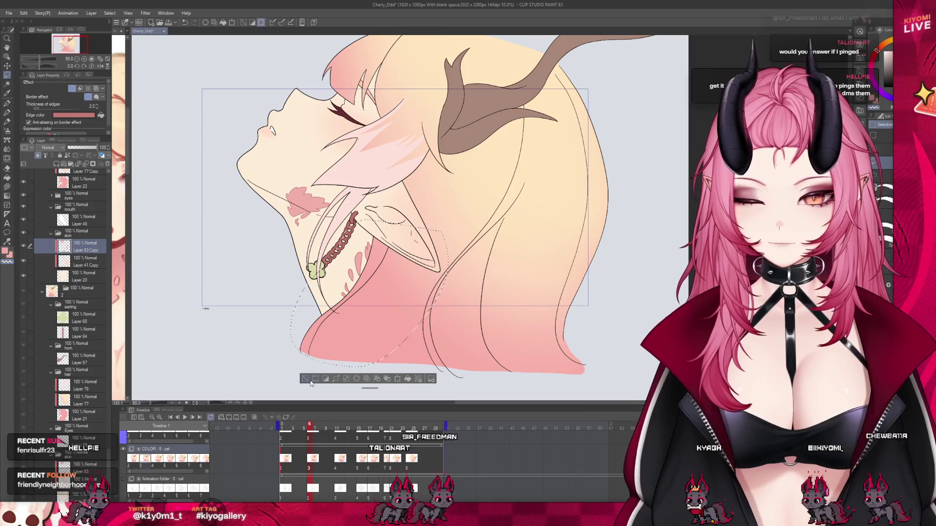
scroll(180, 96, up, 1)
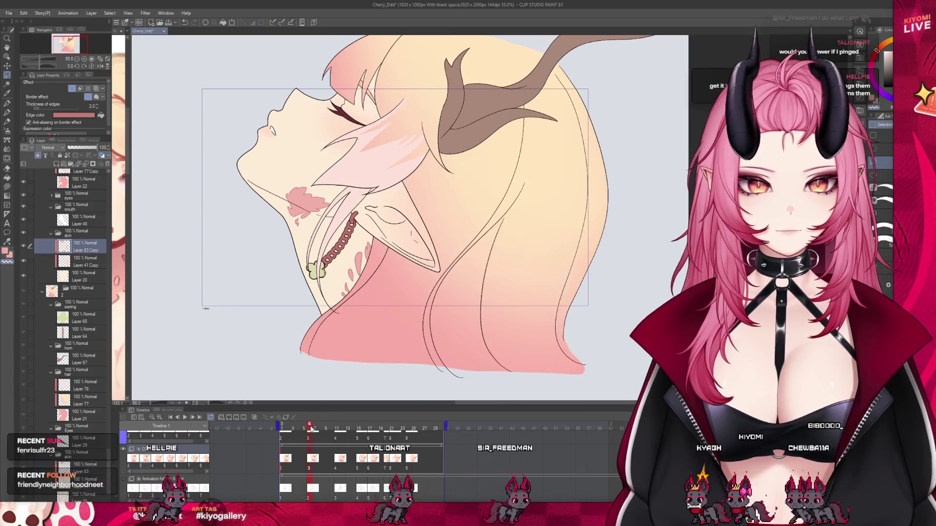
scroll(179, 96, up, 1)
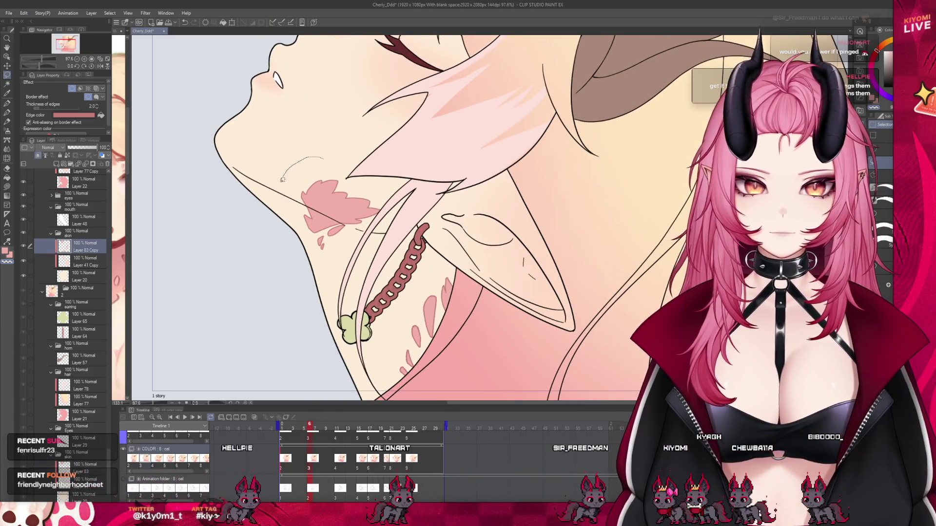
- Lasso and reshape the pink neck mark, deselect, and zoom into another animation frame
drag(381, 198, 384, 260)
click(364, 281)
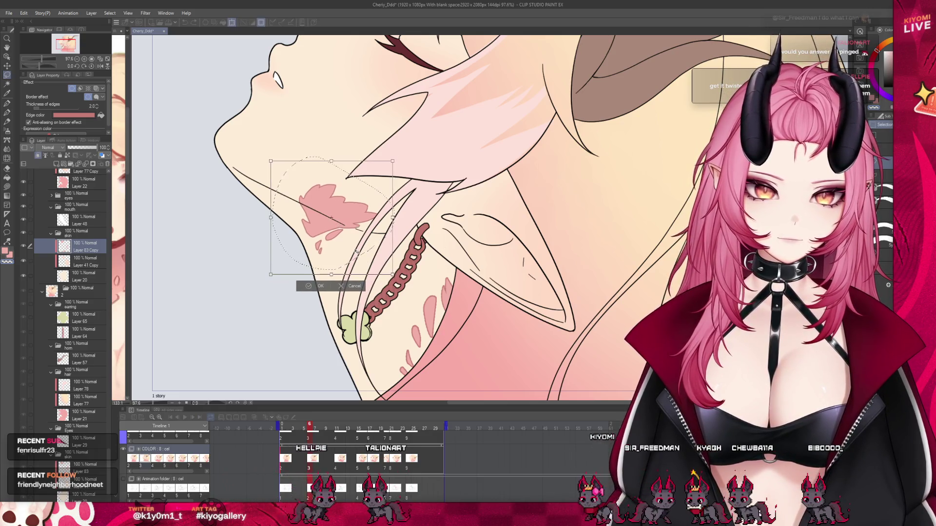
key(Return)
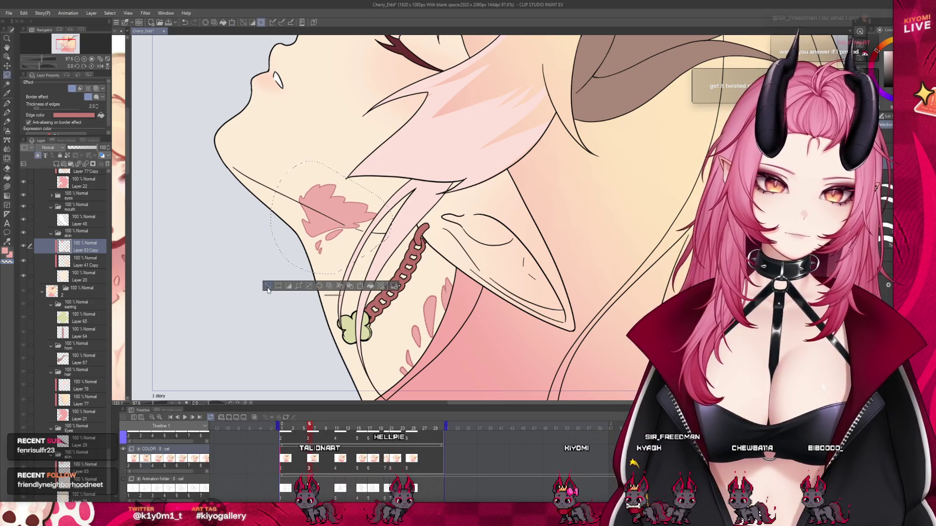
key(ctrl+d)
click(309, 428)
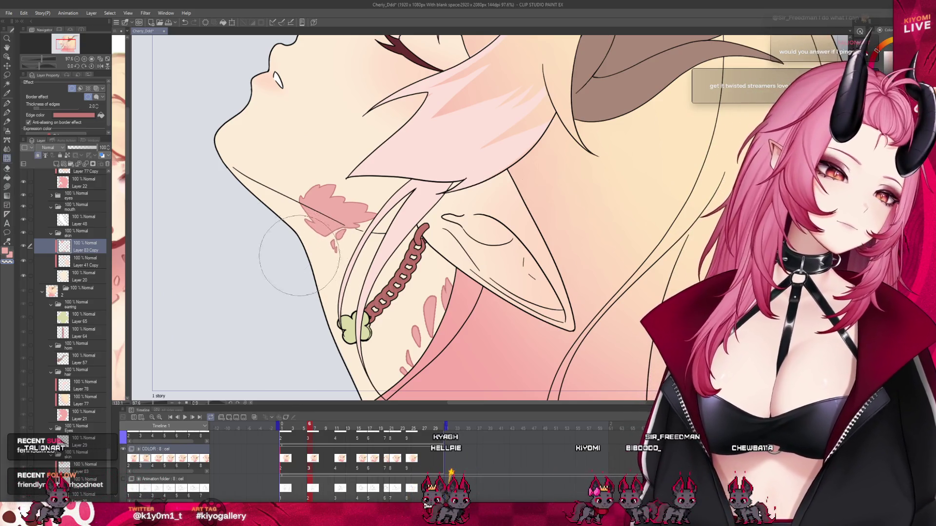
scroll(315, 263, down, 2)
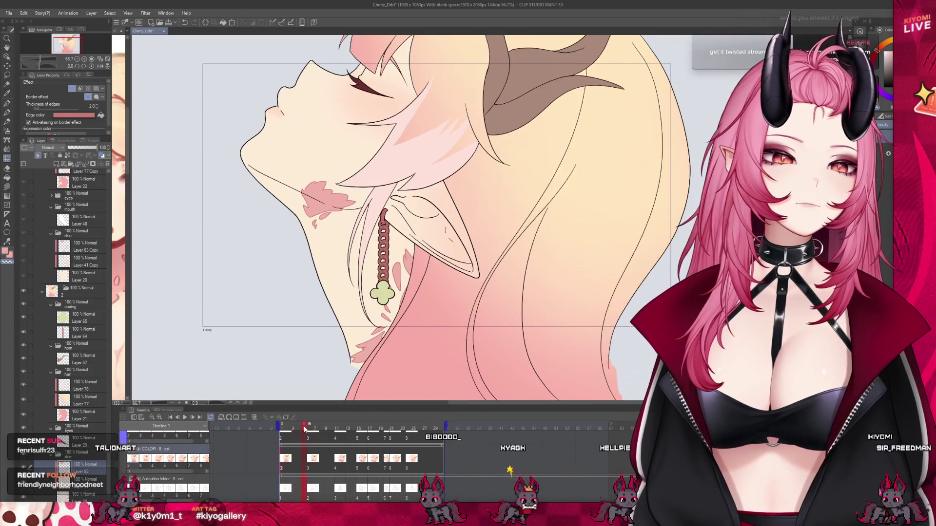
key(ctrl+plus)
key(ctrl+plus)
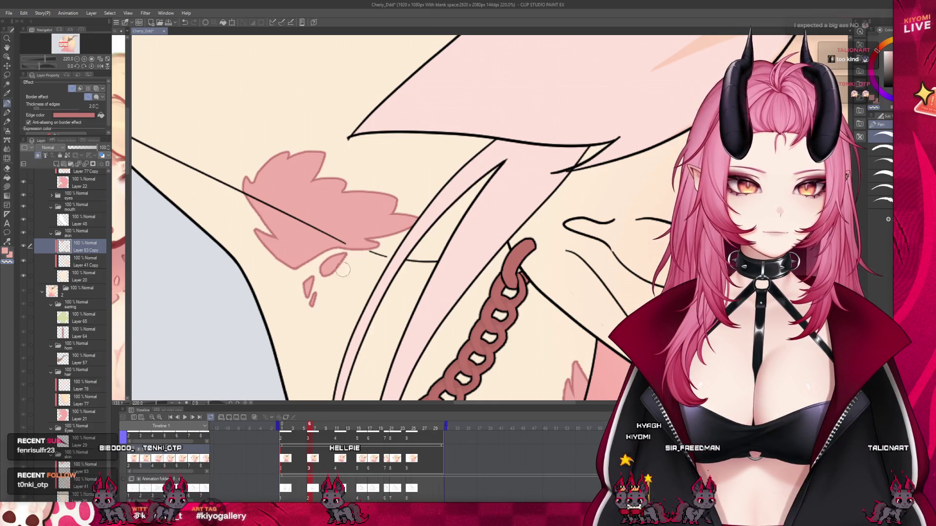
scroll(381, 192, down, 3)
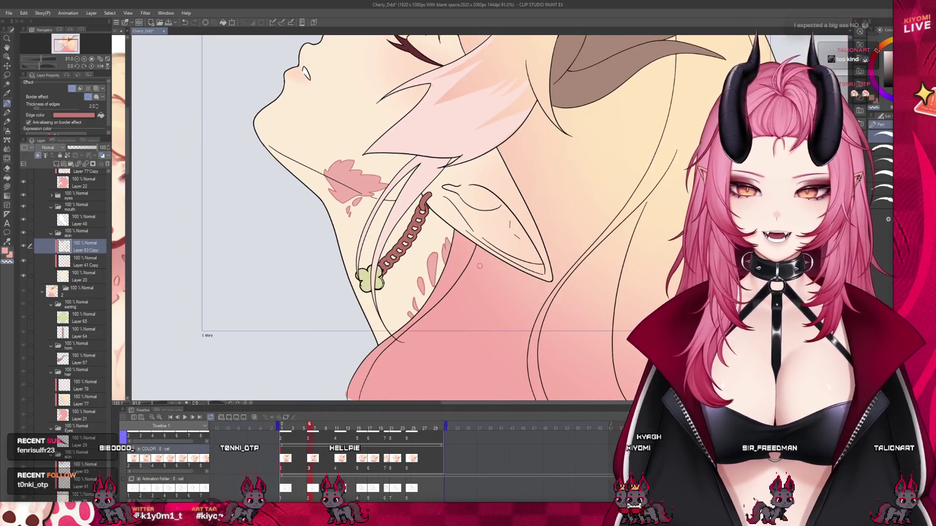
scroll(461, 273, up, 3)
scroll(462, 274, up, 1)
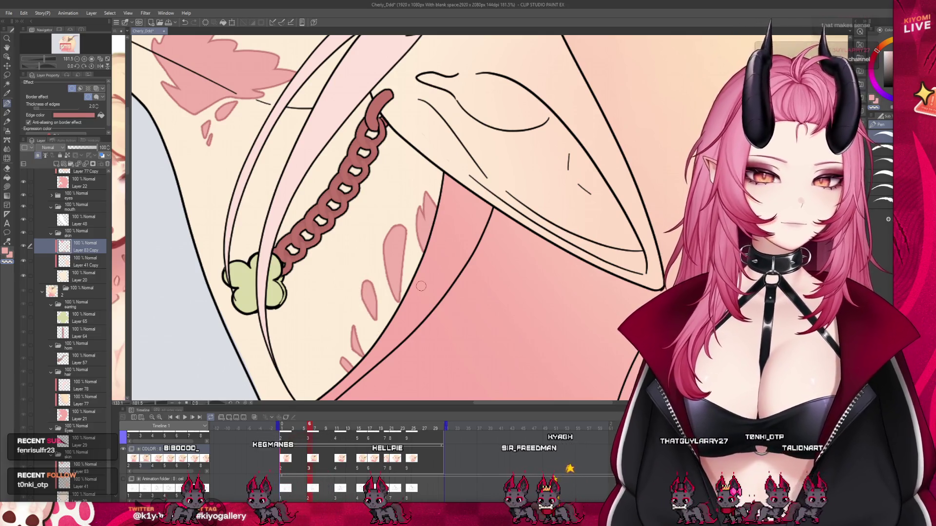
key(ctrl+0)
scroll(400, 205, up, 1)
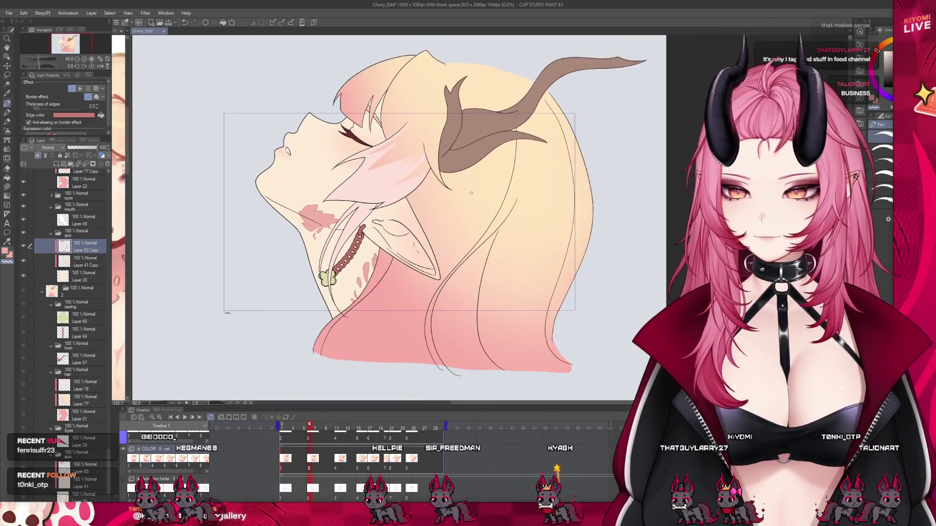
scroll(400, 205, up, 1)
scroll(400, 205, down, 1)
scroll(400, 205, up, 2)
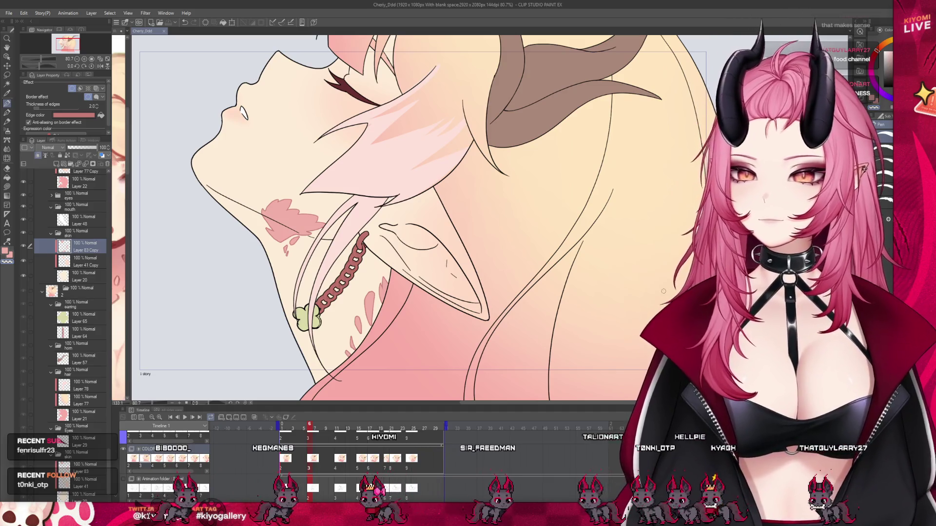
scroll(307, 264, down, 3)
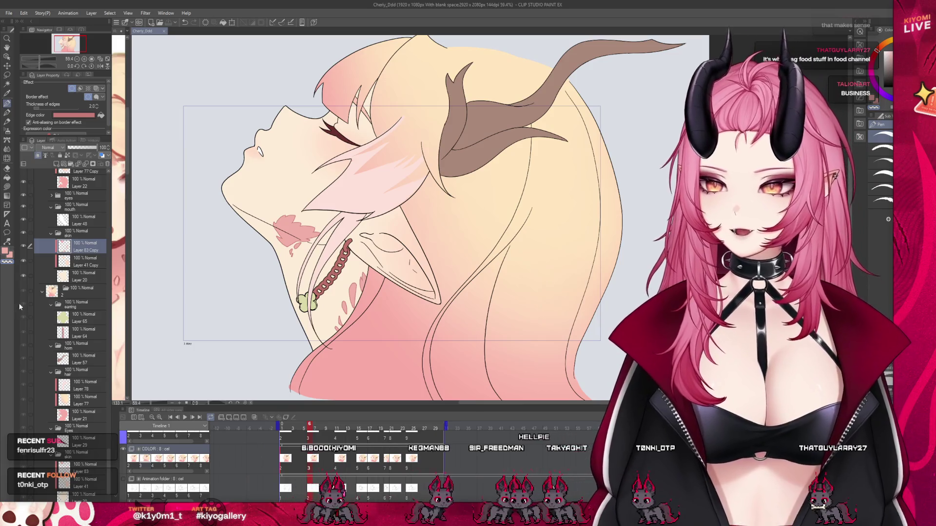
scroll(80, 293, up, 1)
scroll(84, 309, up, 1)
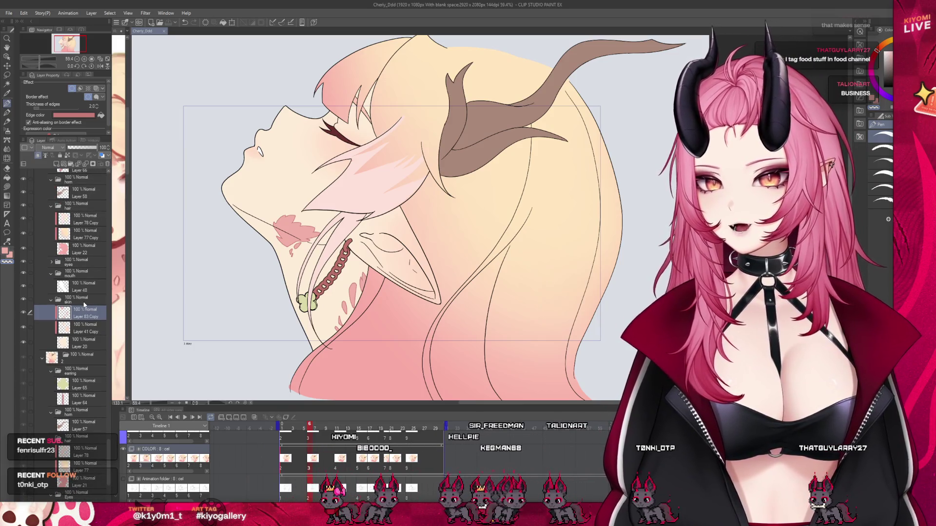
click(335, 469)
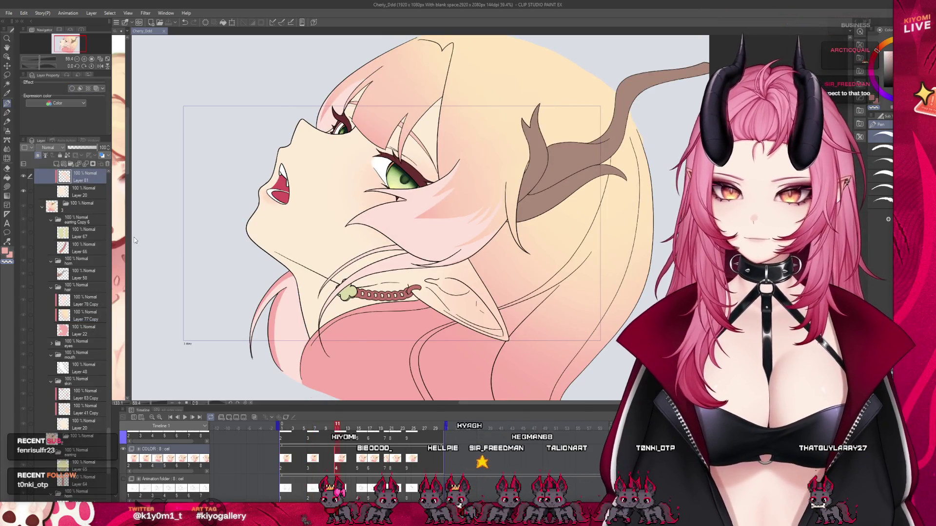
- Paste the copied pink mark layer and position it on the upturned head's neck
key(ctrl+v)
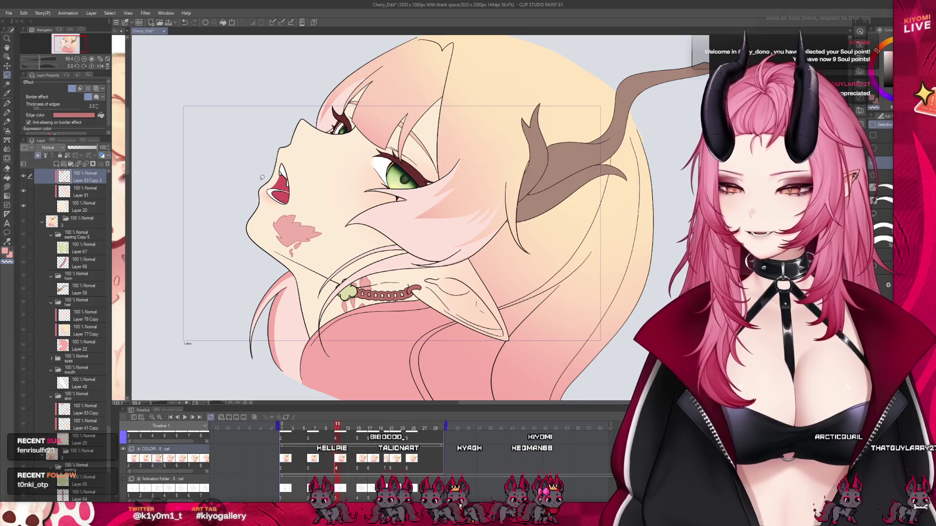
drag(358, 301, 397, 342)
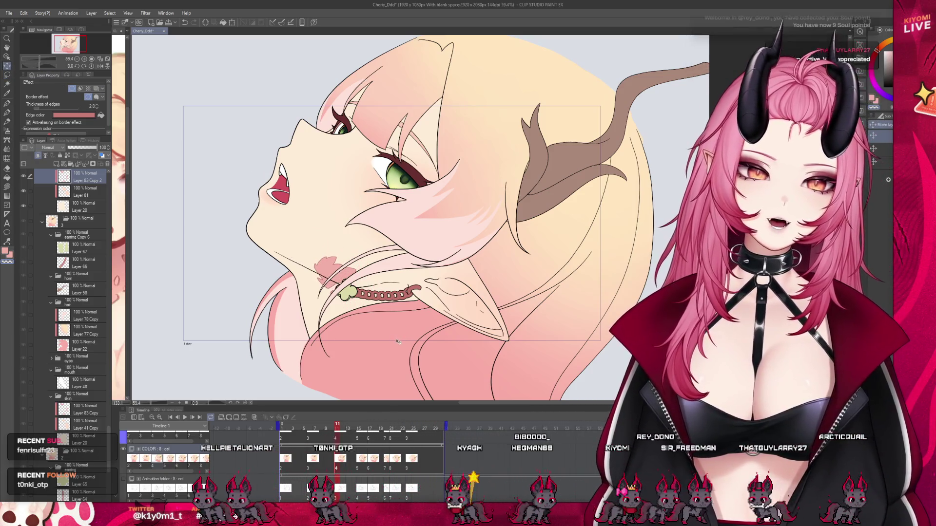
mouse_move(336, 427)
mouse_down()
mouse_move(347, 426)
mouse_move(338, 426)
mouse_up()
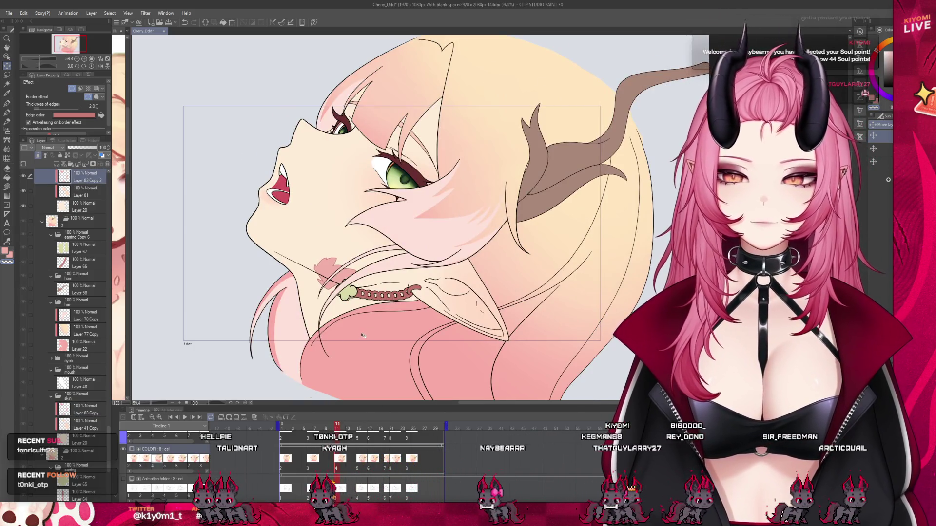
key(p)
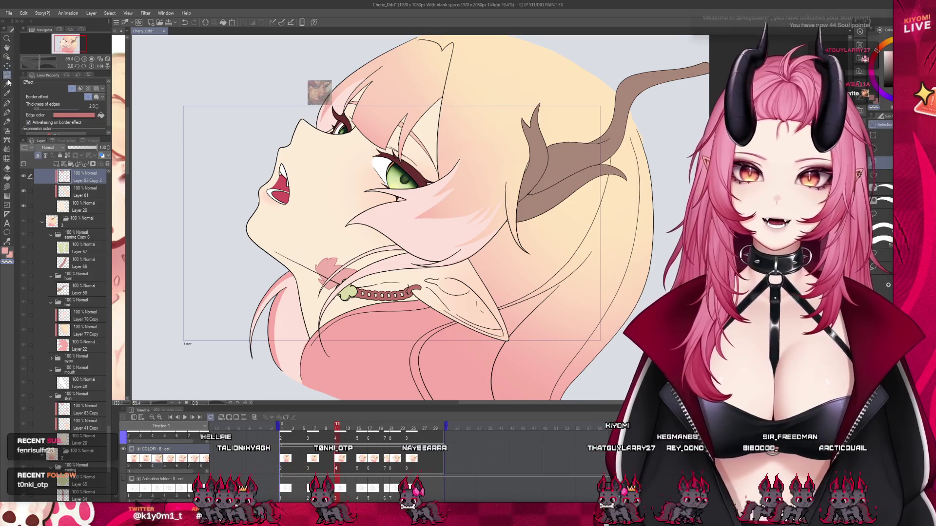
scroll(356, 351, down, 1)
scroll(356, 351, down, 1)
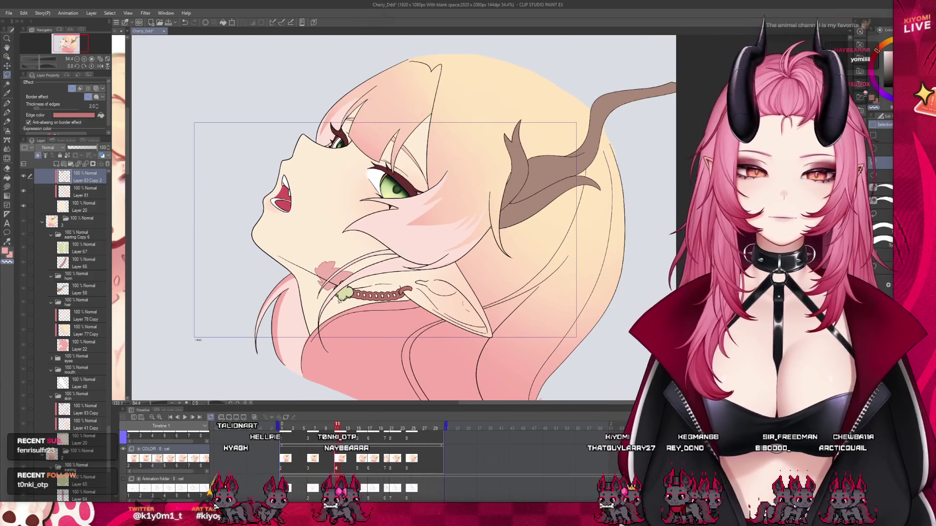
scroll(356, 351, down, 1)
scroll(70, 292, up, 1)
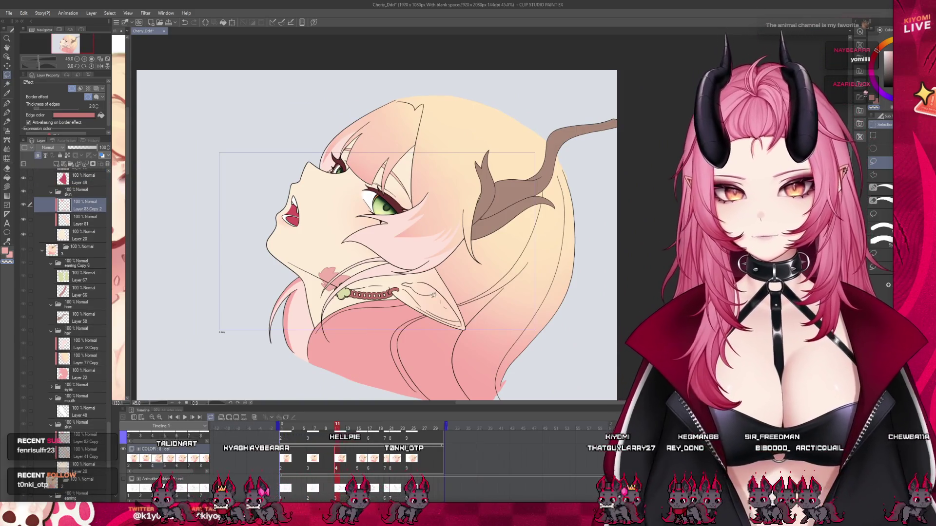
scroll(413, 356, down, 2)
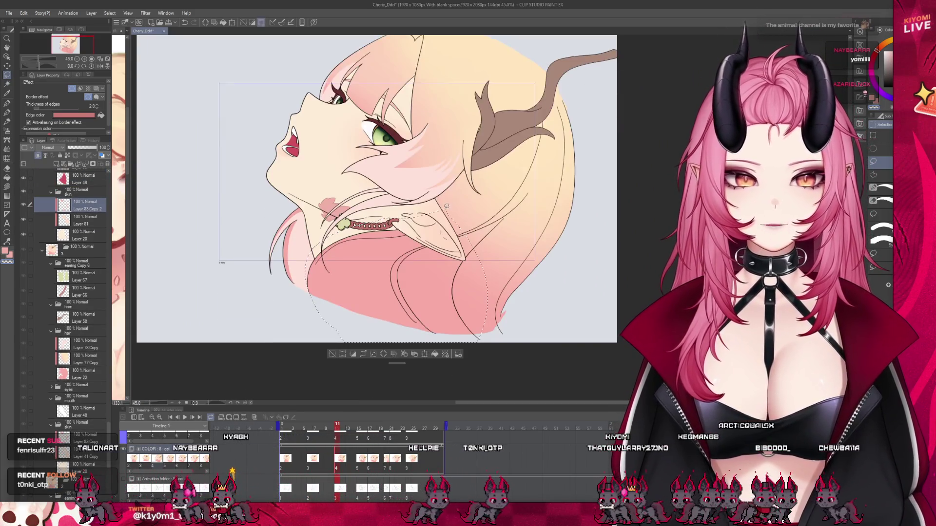
- Transform the lassoed lower hair slightly up and left and commit it
click(412, 354)
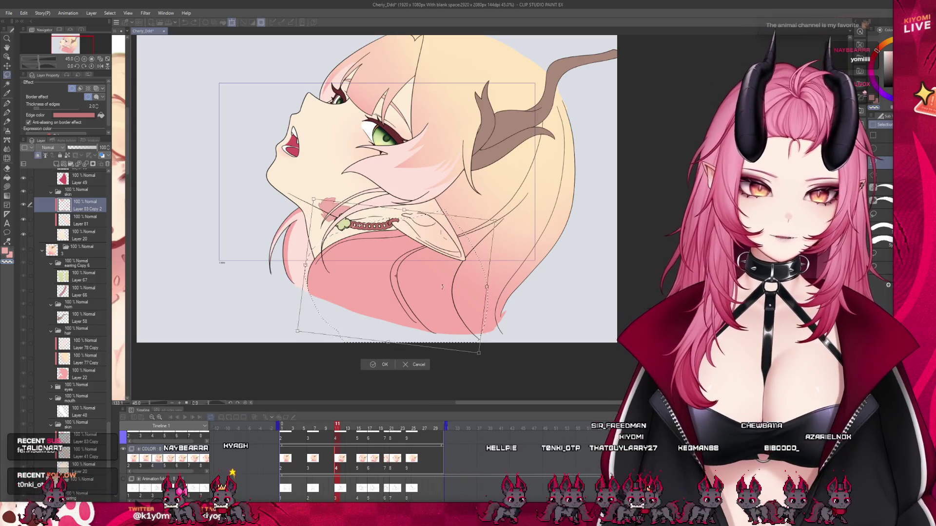
mouse_move(415, 285)
mouse_down()
mouse_move(403, 273)
mouse_move(407, 282)
mouse_up()
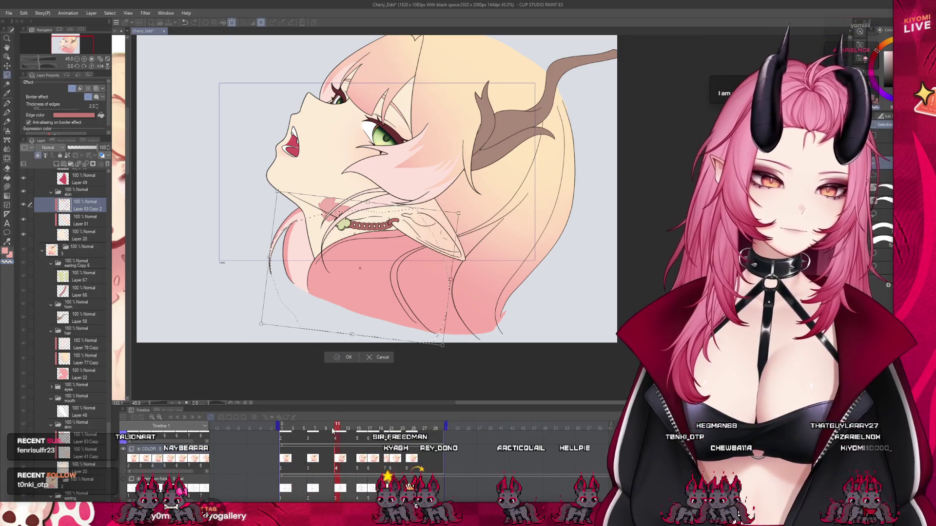
click(344, 356)
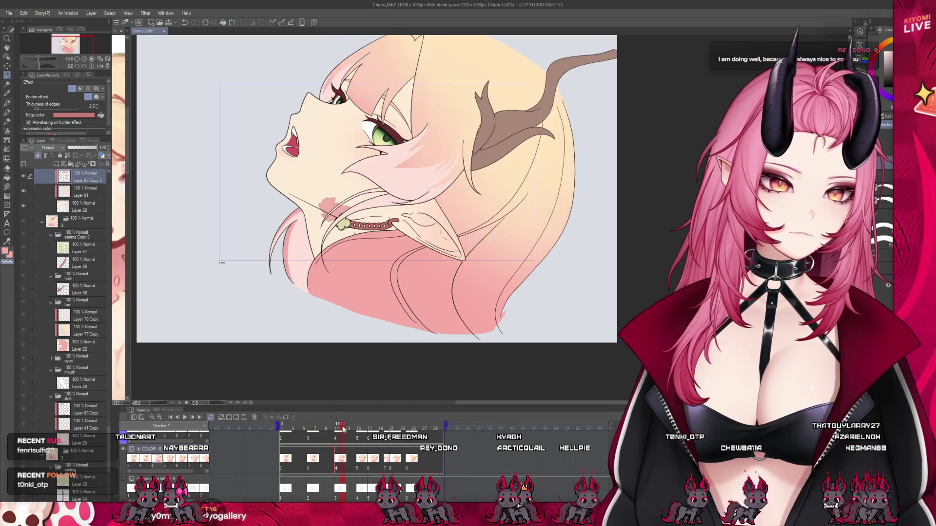
- Scrub the Timeline between the closed-eye and open-eye frames to compare neck mark and earring
click(321, 427)
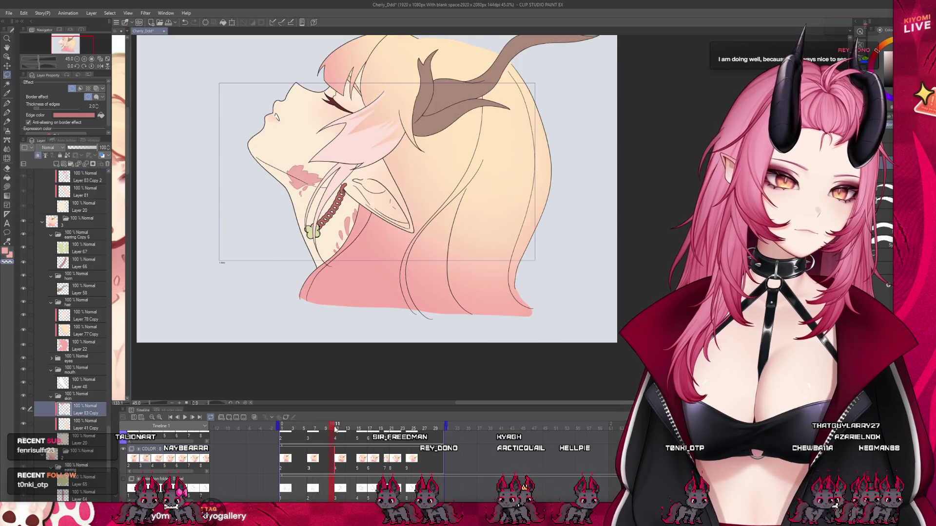
scroll(379, 205, up, 1)
scroll(378, 205, up, 1)
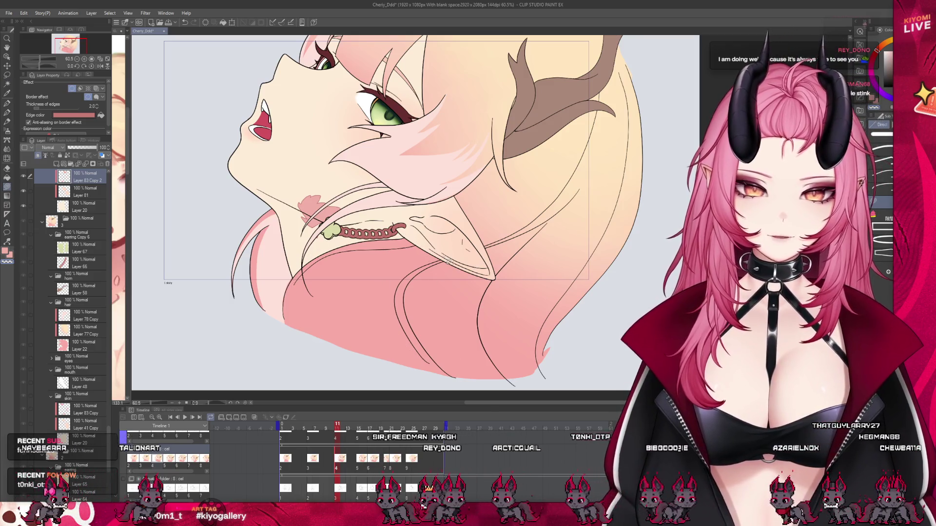
click(329, 429)
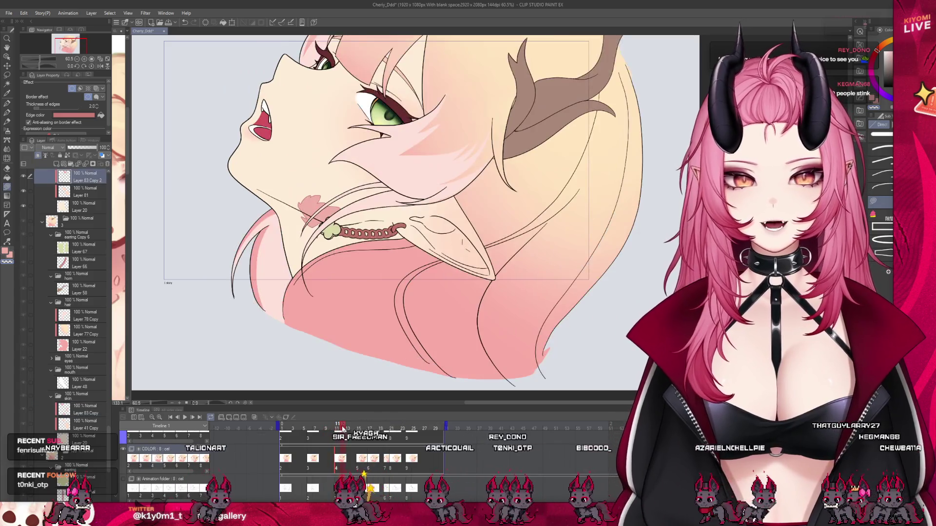
drag(329, 428, 343, 427)
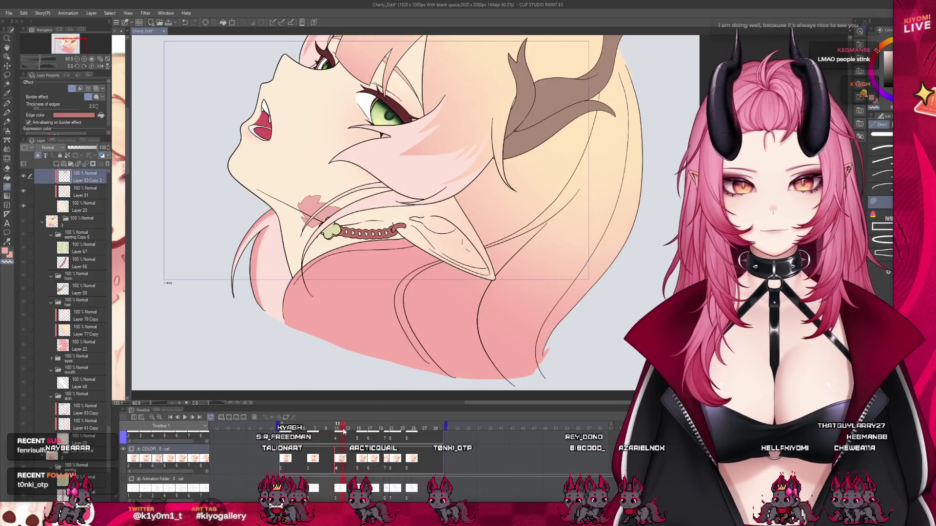
scroll(369, 299, up, 2)
scroll(369, 300, up, 2)
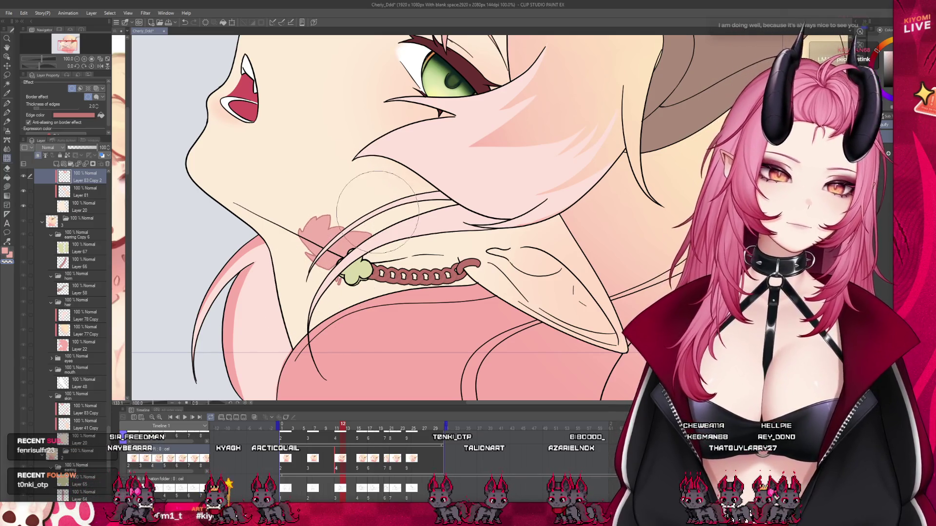
scroll(344, 241, down, 2)
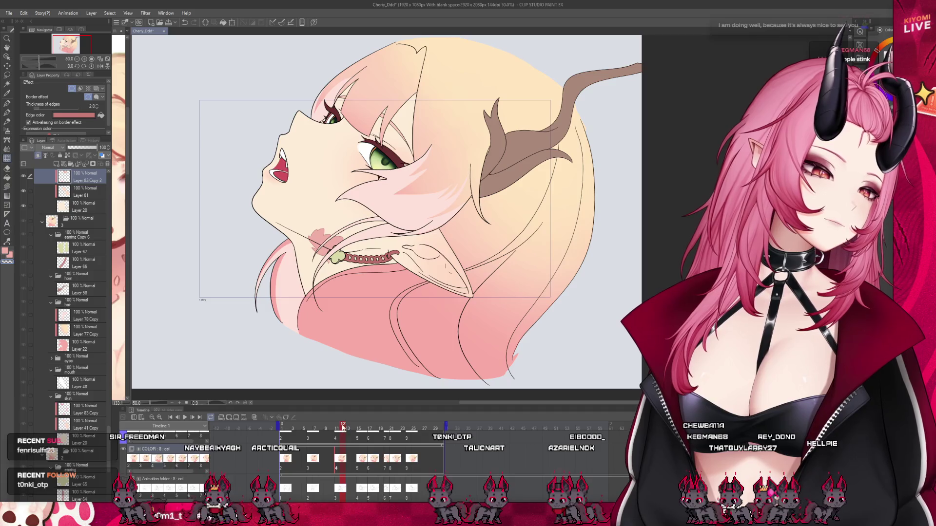
drag(343, 428, 350, 436)
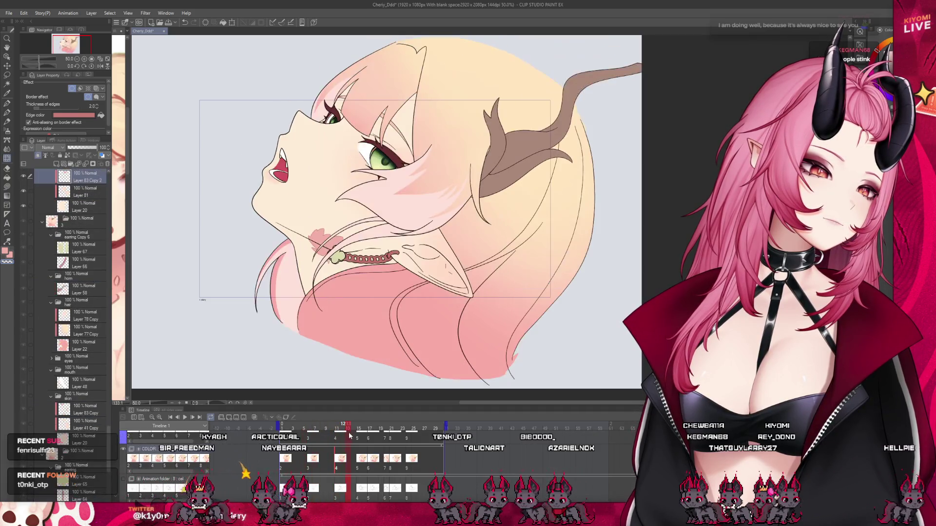
mouse_move(350, 436)
mouse_down()
mouse_move(296, 428)
mouse_move(313, 438)
mouse_up()
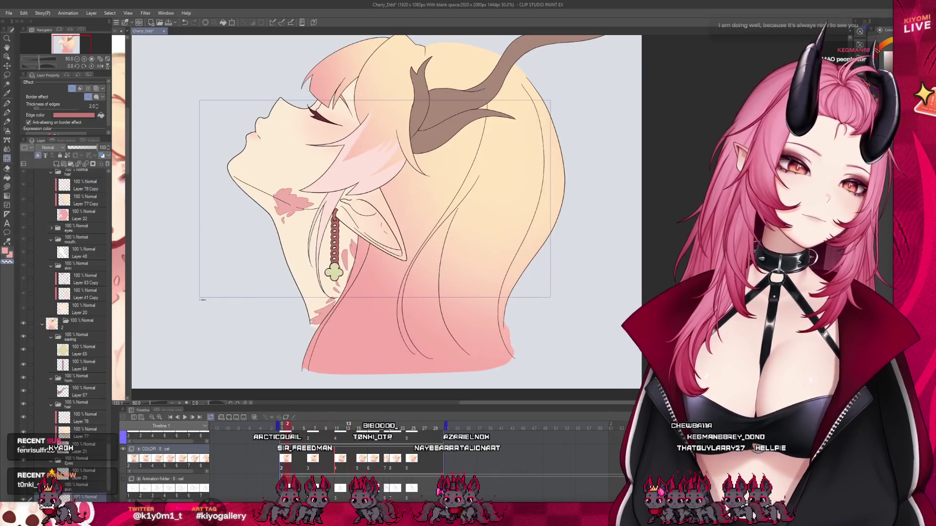
drag(313, 437, 313, 439)
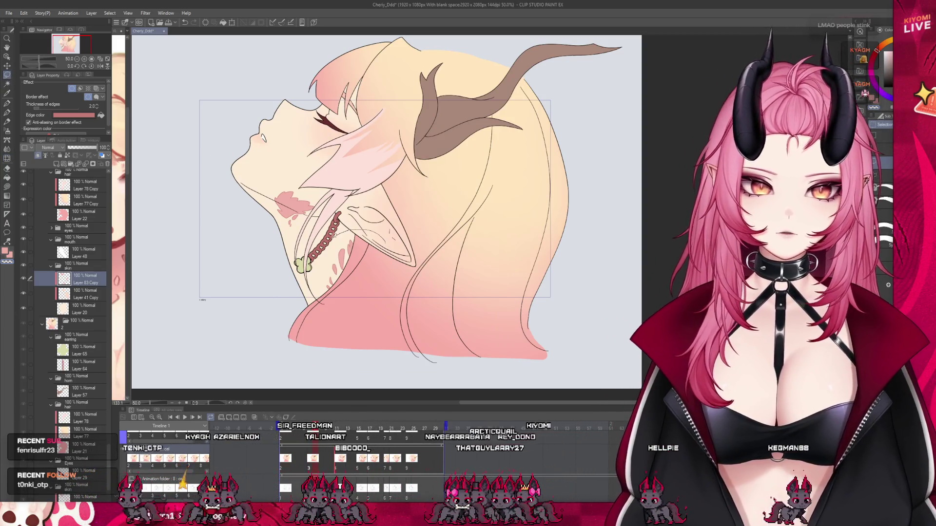
- Open and dismiss a transform on the chin-neck area, then scrub back to the first frame
mouse_move(293, 265)
mouse_down()
mouse_move(426, 314)
mouse_move(439, 241)
mouse_up()
click(336, 368)
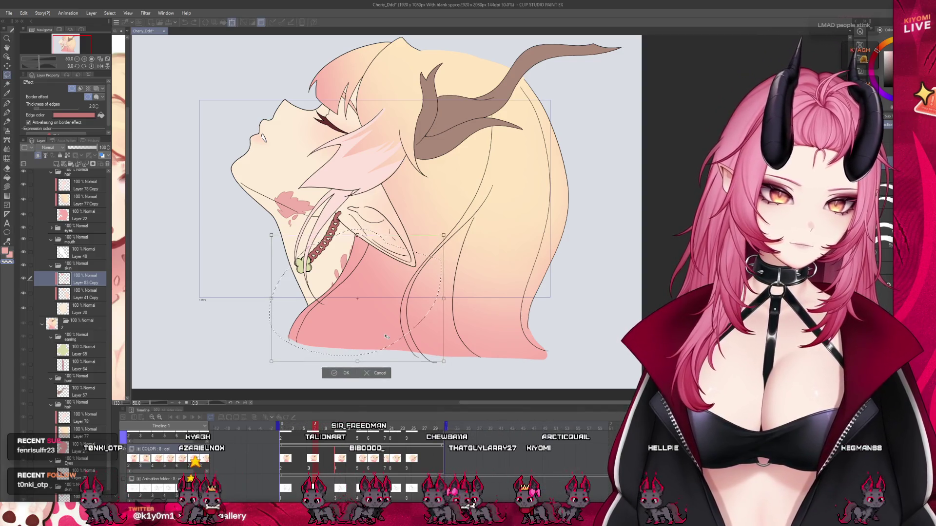
click(335, 373)
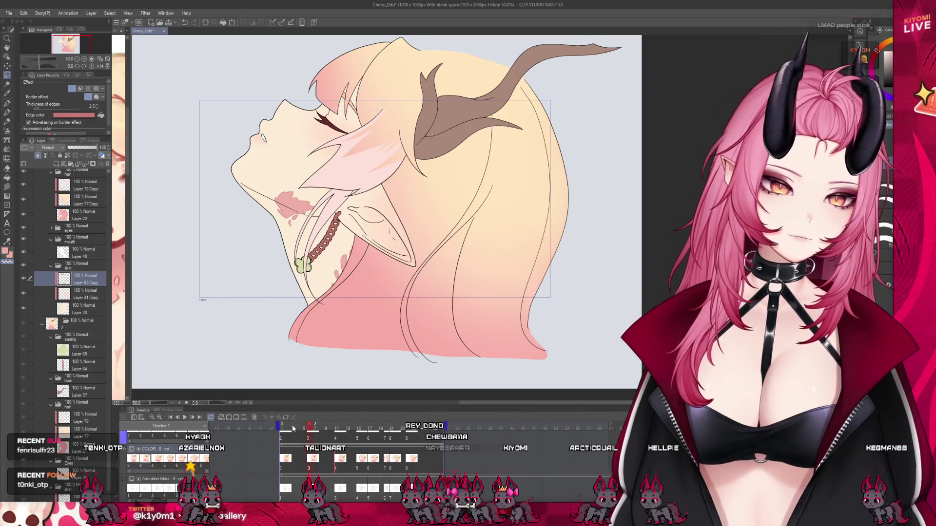
drag(293, 429, 314, 431)
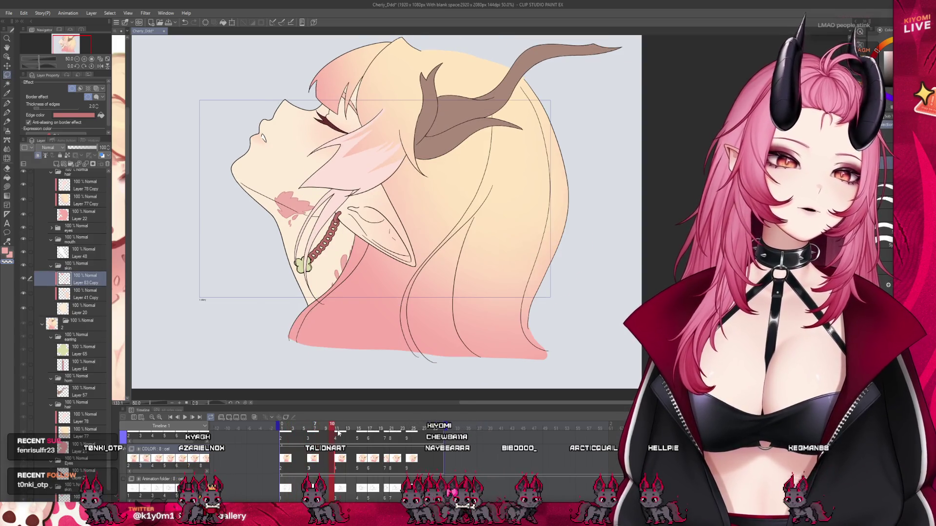
drag(339, 434, 243, 436)
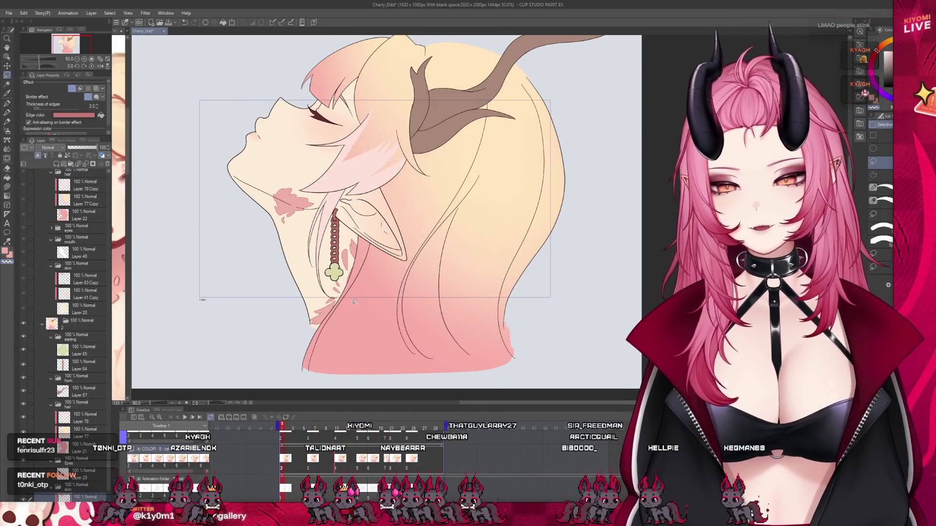
scroll(243, 435, up, 2)
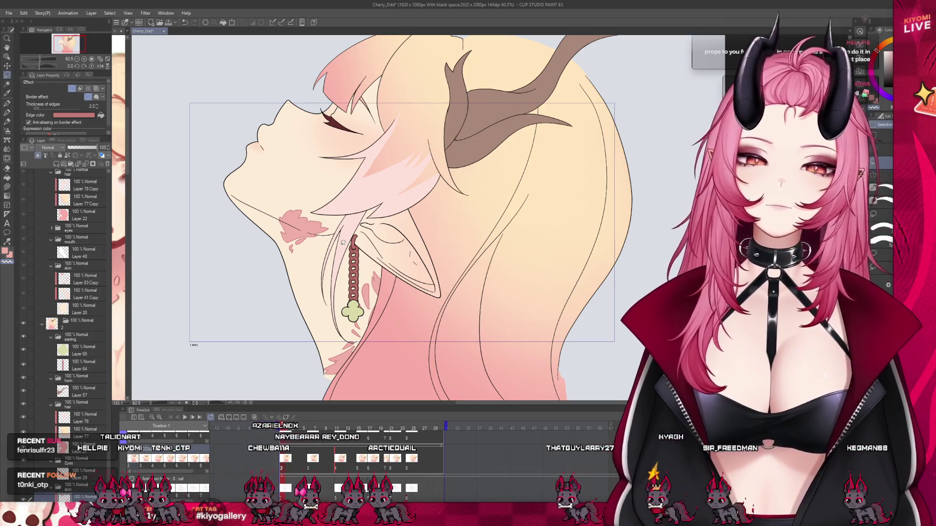
scroll(302, 223, up, 1)
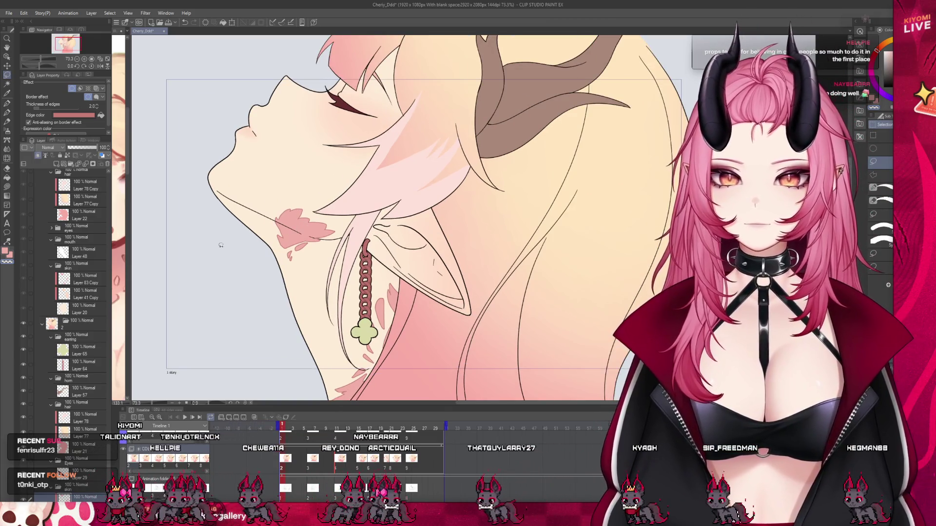
scroll(75, 374, down, 2)
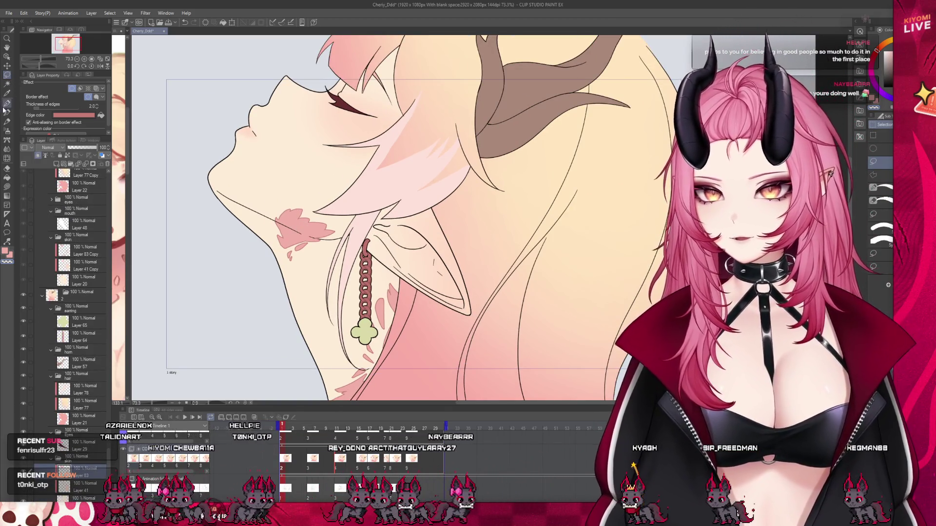
scroll(298, 189, up, 2)
scroll(297, 189, up, 1)
scroll(297, 189, down, 1)
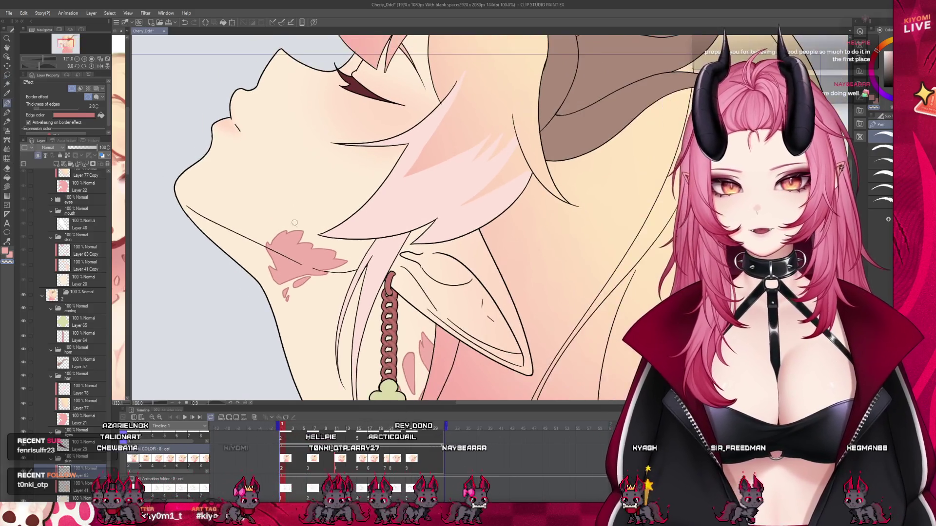
scroll(287, 247, down, 1)
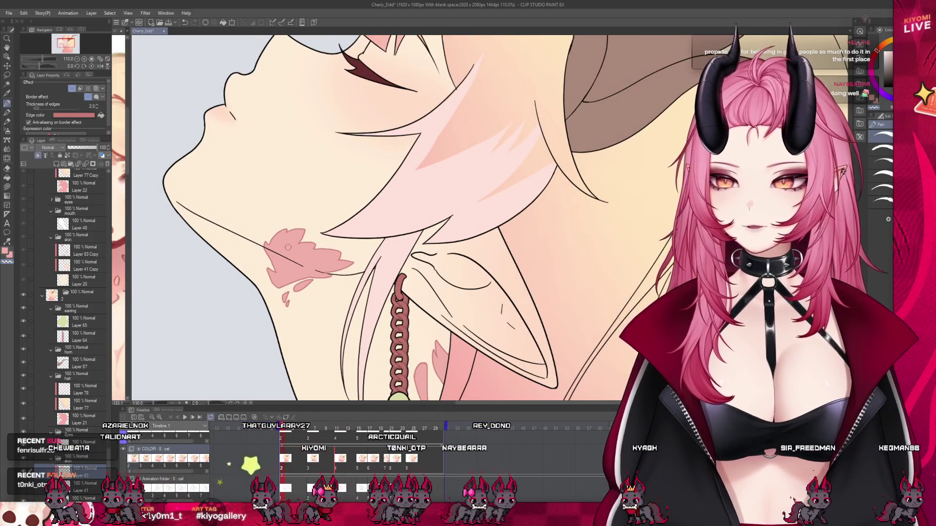
scroll(291, 246, down, 2)
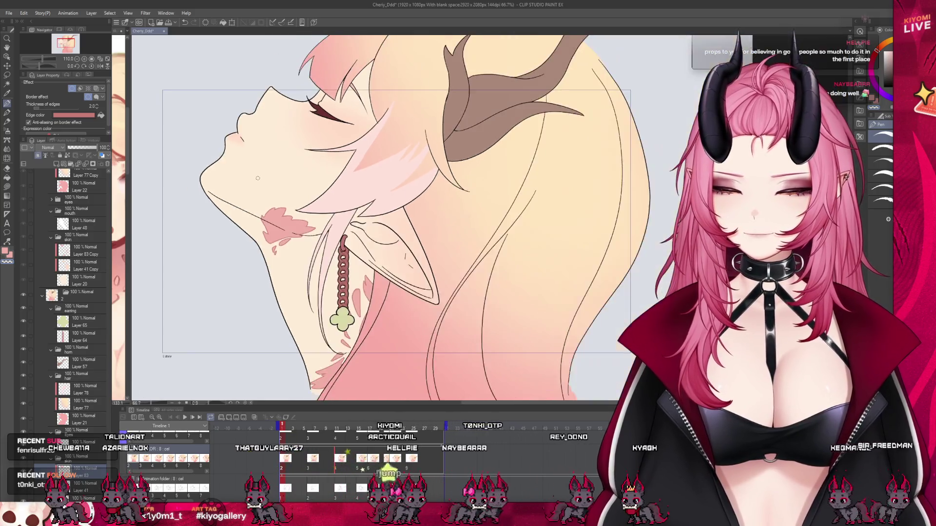
scroll(293, 290, up, 1)
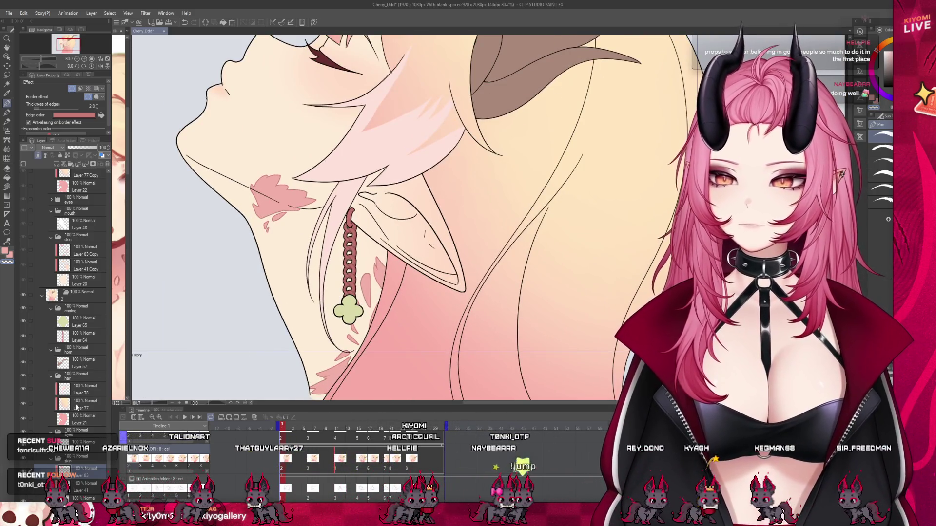
scroll(381, 220, down, 2)
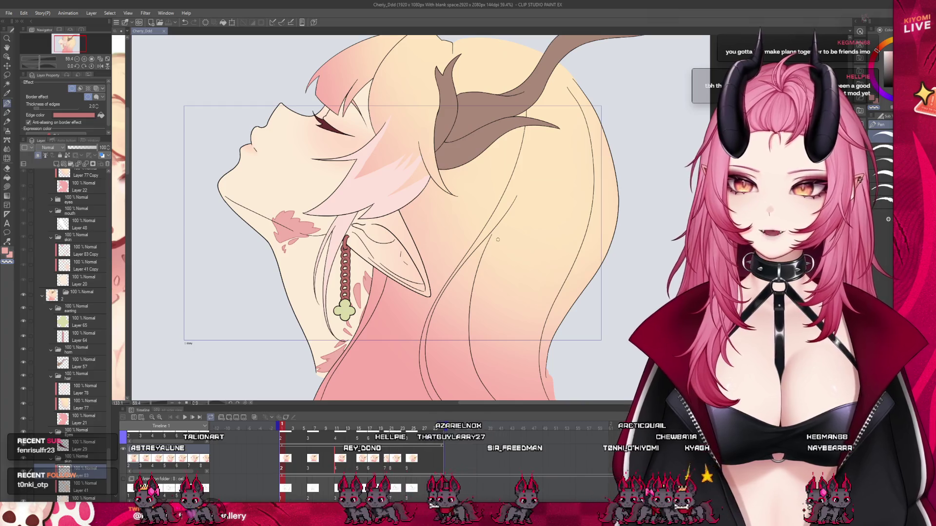
scroll(326, 348, up, 2)
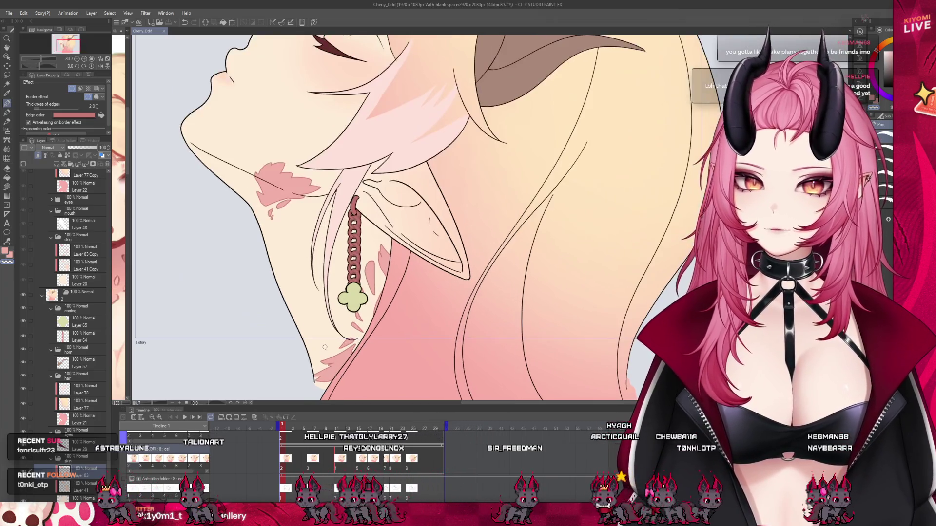
scroll(326, 349, up, 1)
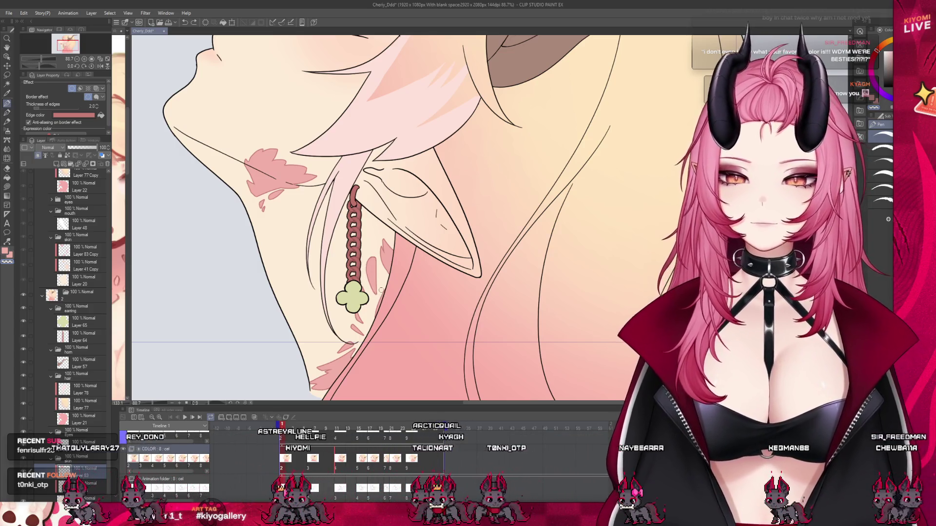
scroll(337, 188, down, 4)
scroll(337, 188, up, 2)
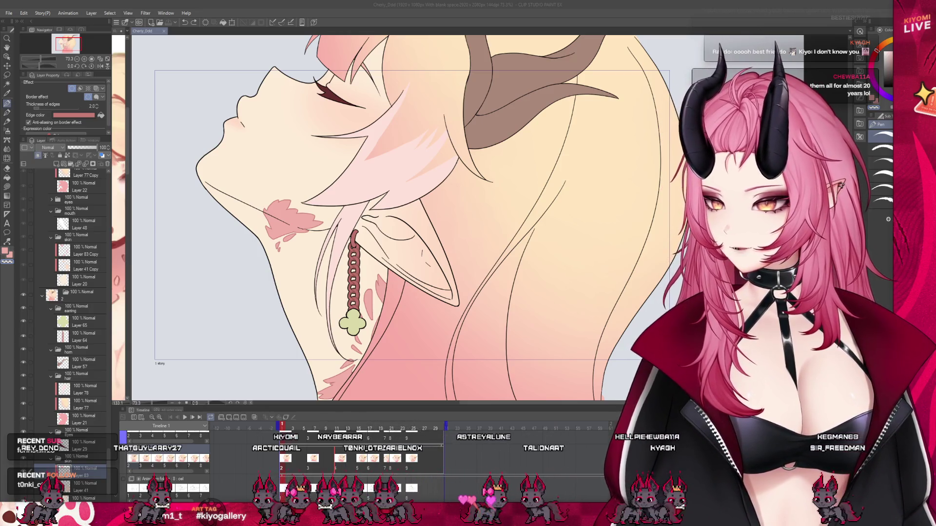
scroll(403, 219, down, 3)
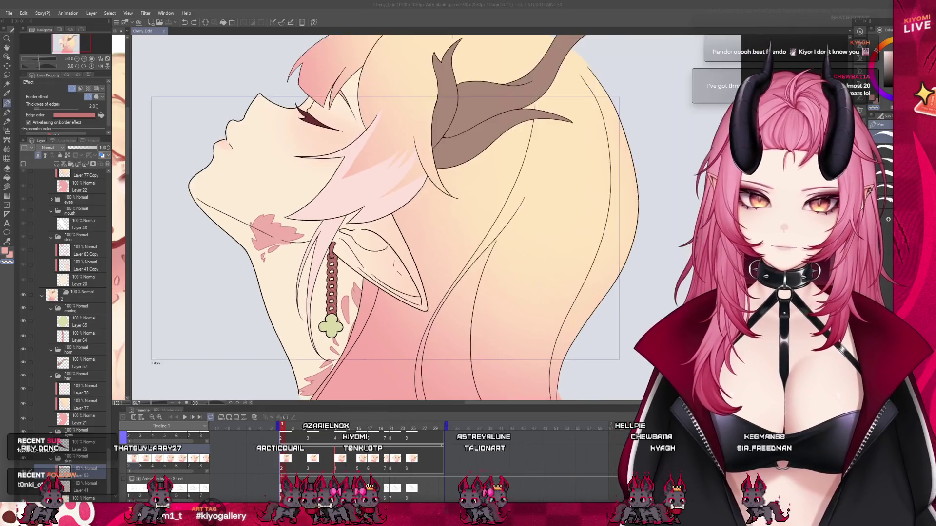
scroll(329, 293, up, 2)
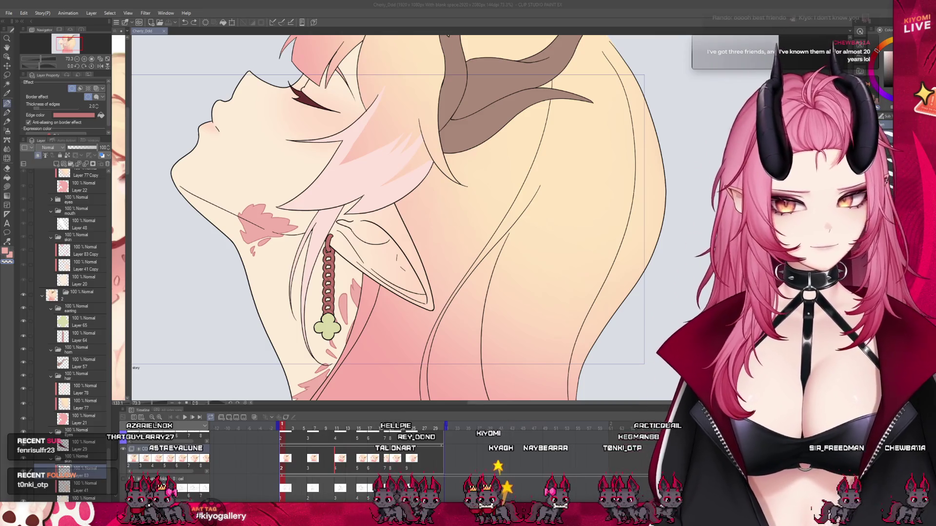
scroll(380, 219, down, 3)
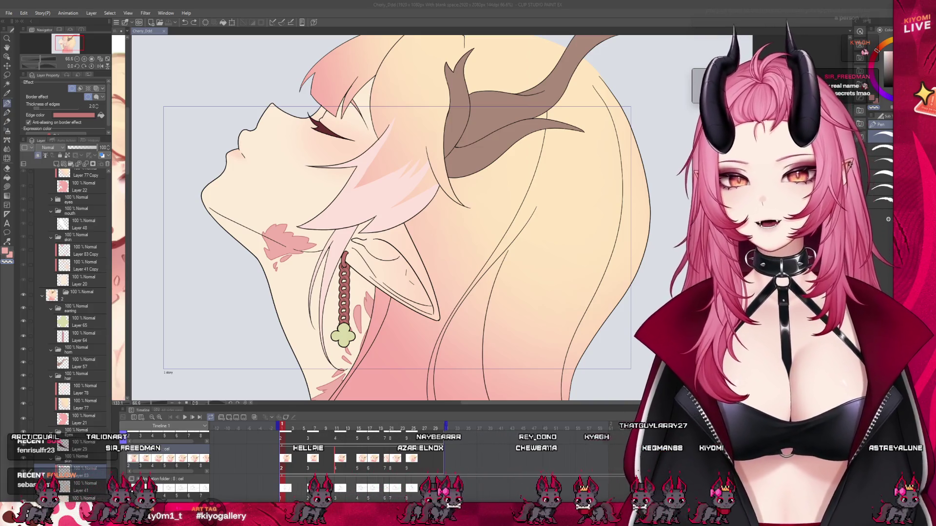
scroll(309, 241, up, 1)
scroll(309, 241, up, 1)
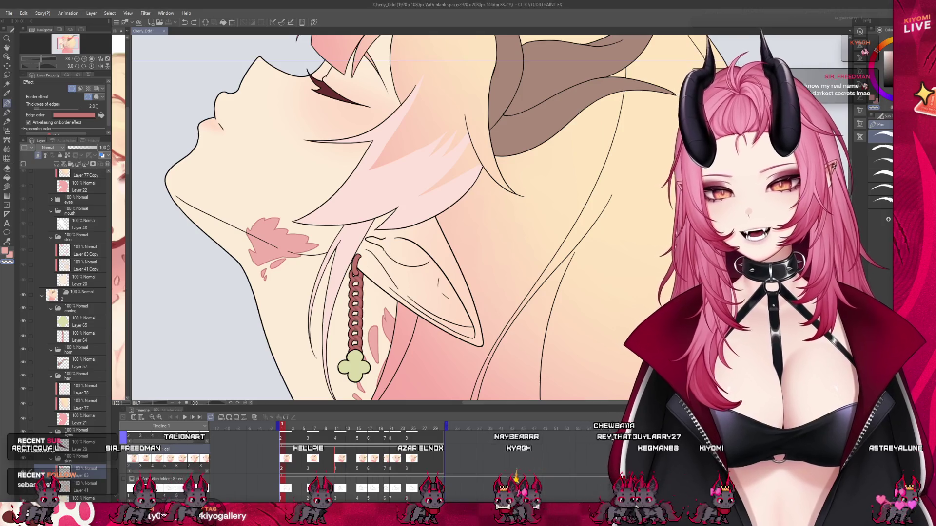
scroll(243, 229, down, 2)
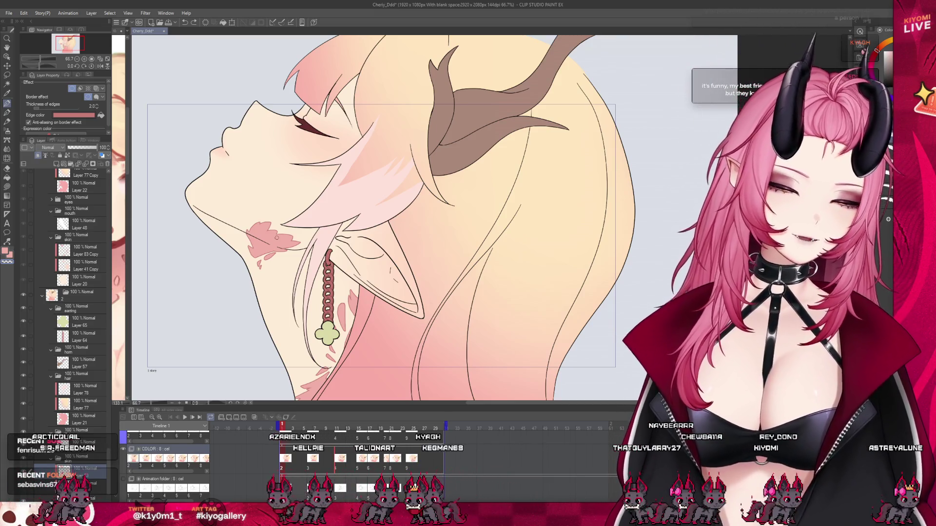
scroll(293, 205, up, 1)
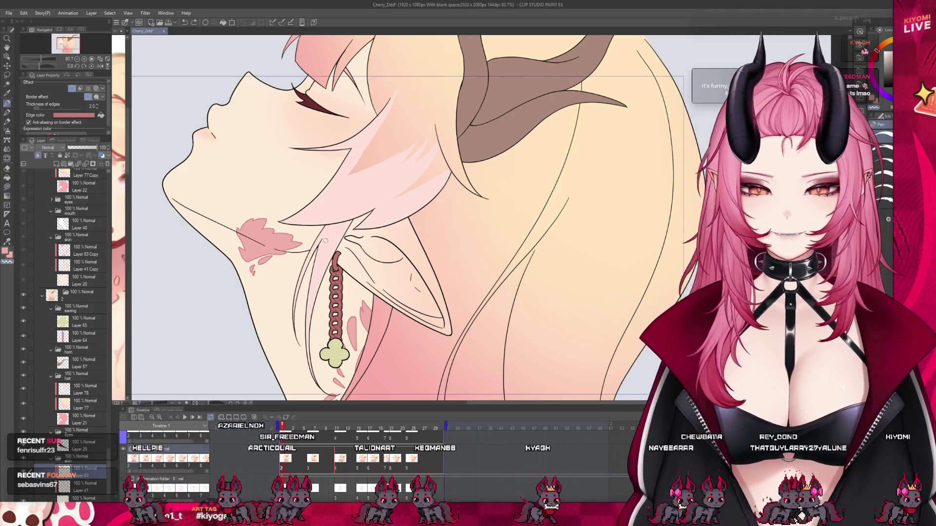
scroll(409, 220, down, 1)
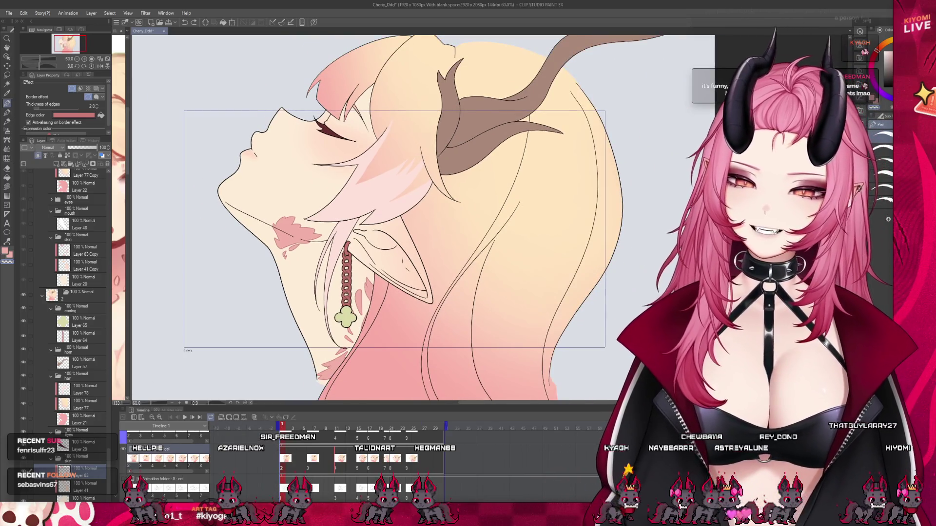
scroll(294, 280, down, 1)
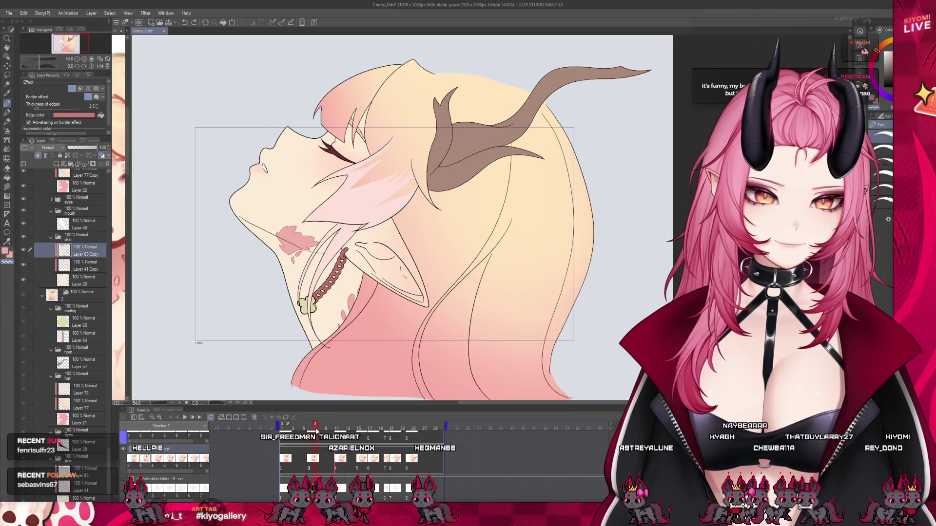
- Step the playhead to the next tilted-head cel with the diagonal chain earring
drag(300, 427, 310, 426)
- Jump to the open-mouthed green-eyed cel, switch tool group, and zoom in on the face
click(349, 426)
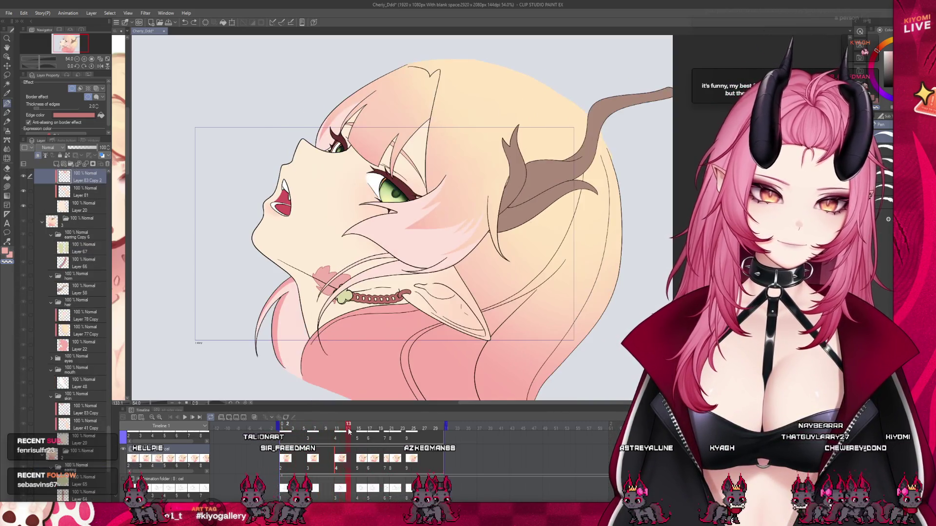
scroll(332, 299, down, 2)
scroll(366, 271, up, 2)
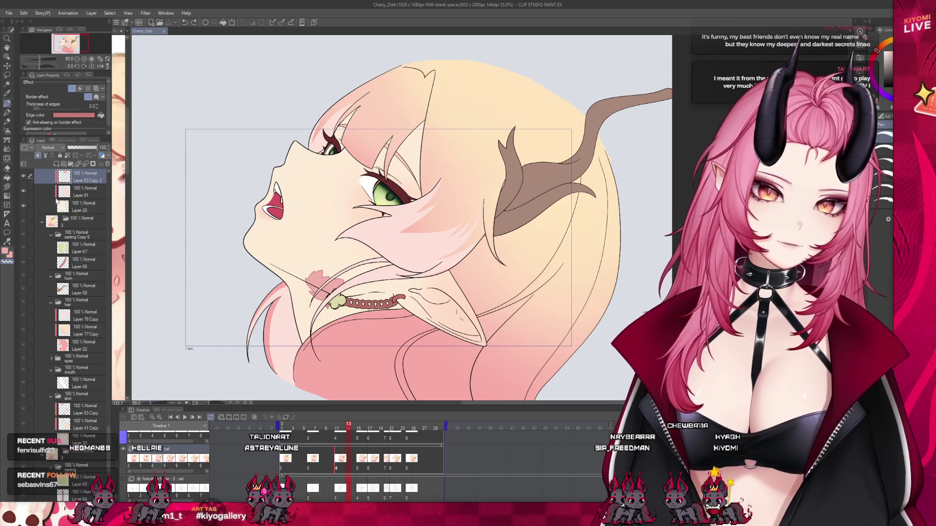
click(9, 160)
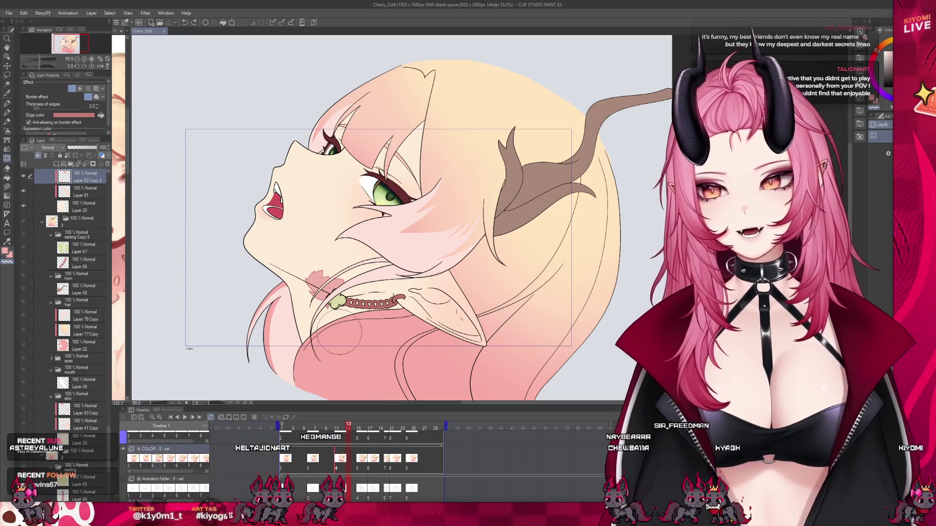
scroll(354, 222, up, 2)
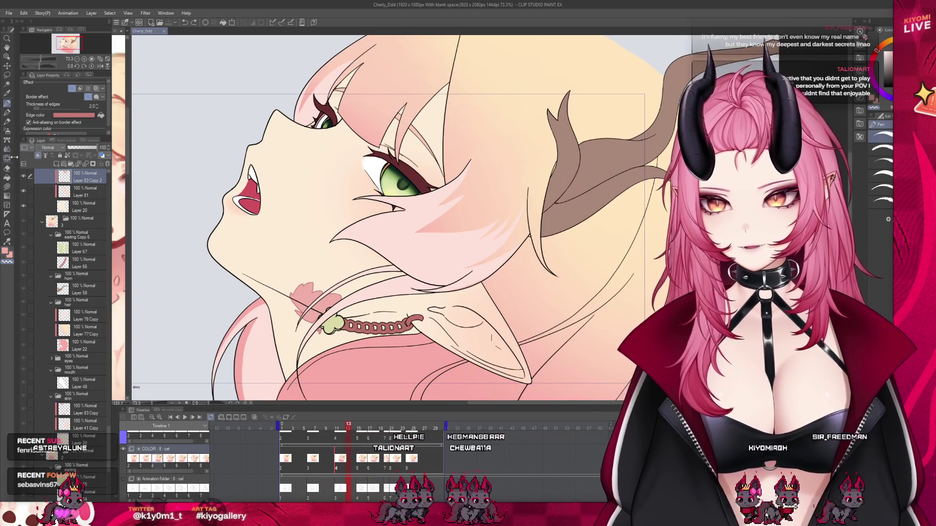
scroll(290, 173, down, 2)
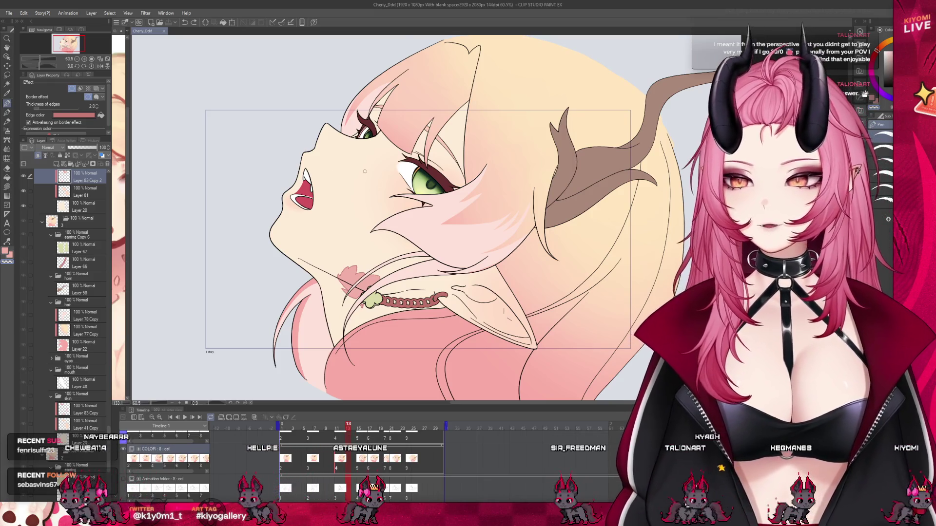
key(ctrl+plus)
scroll(97, 260, up, 2)
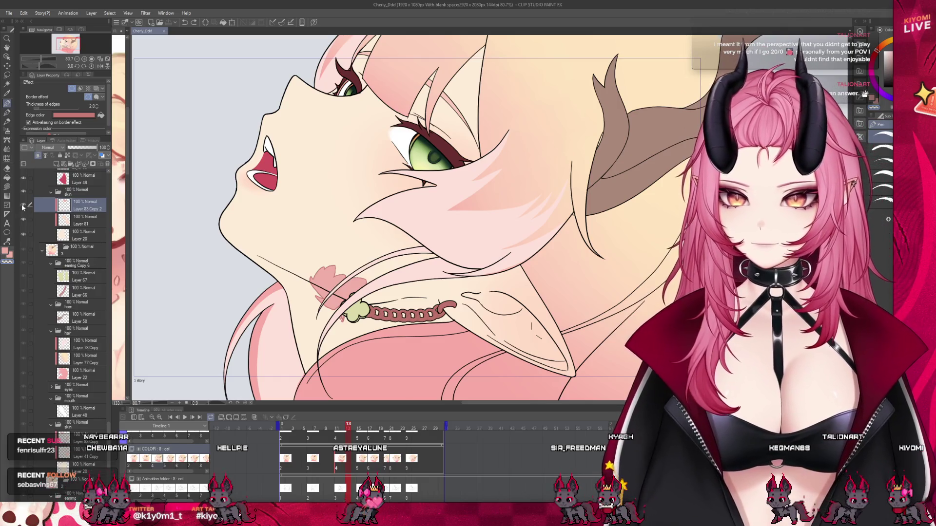
scroll(343, 292, up, 5)
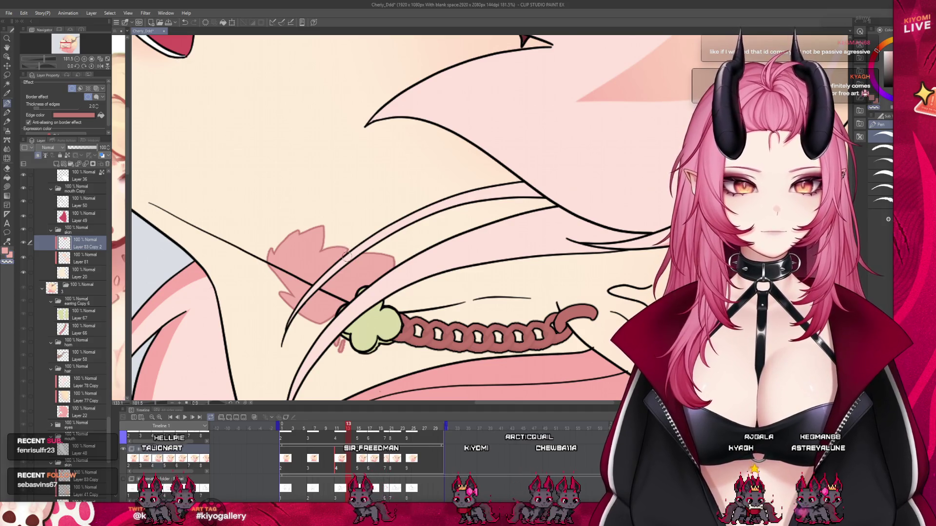
scroll(394, 220, down, 5)
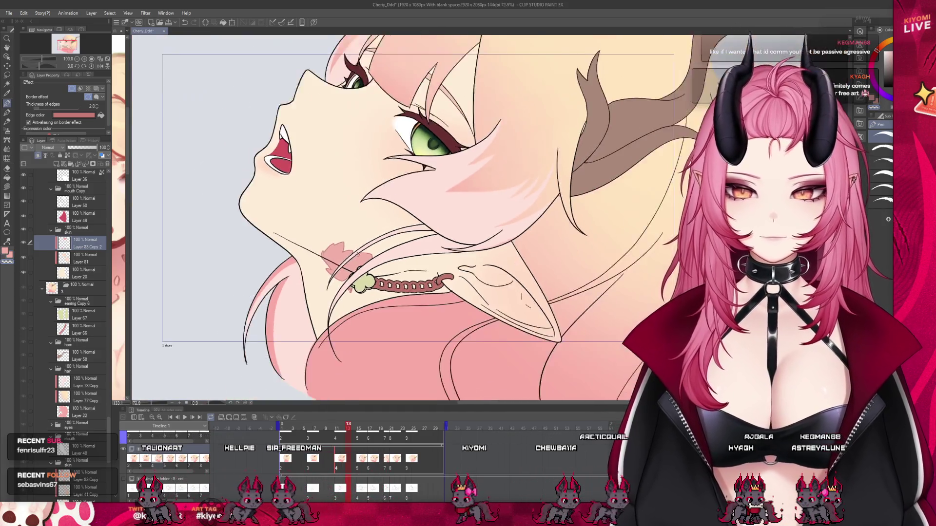
scroll(395, 219, up, 2)
scroll(395, 219, down, 2)
scroll(395, 220, up, 3)
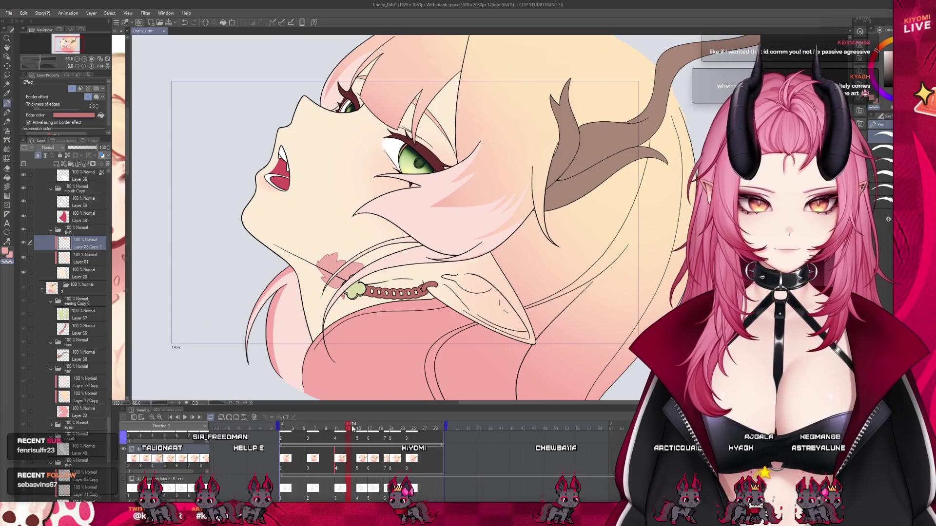
- Scrub to the wide-mouthed forward-facing cel and flick to an adjacent frame and back
drag(353, 427, 338, 433)
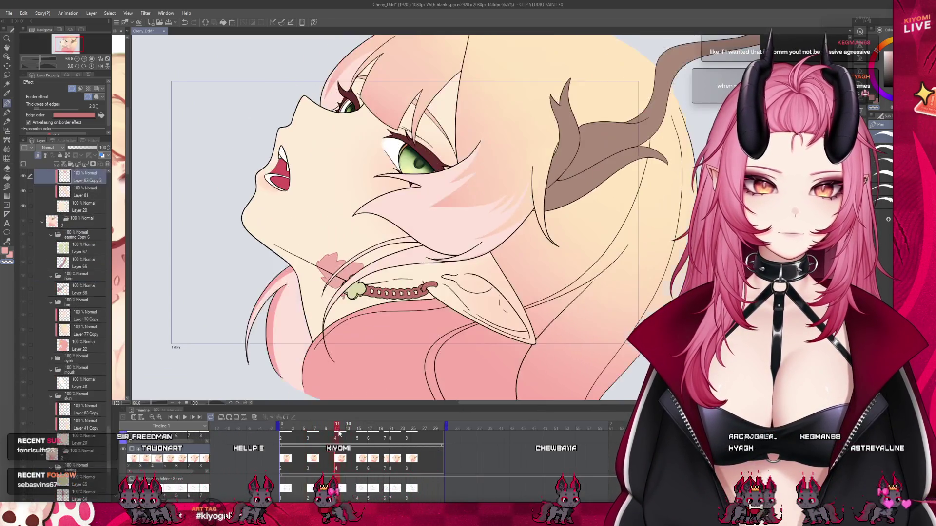
drag(343, 433, 358, 434)
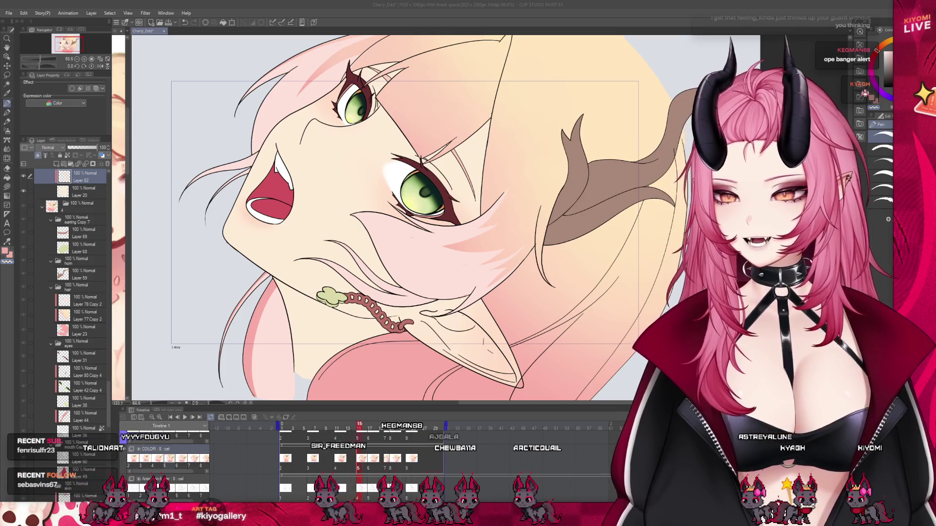
scroll(377, 240, up, 3)
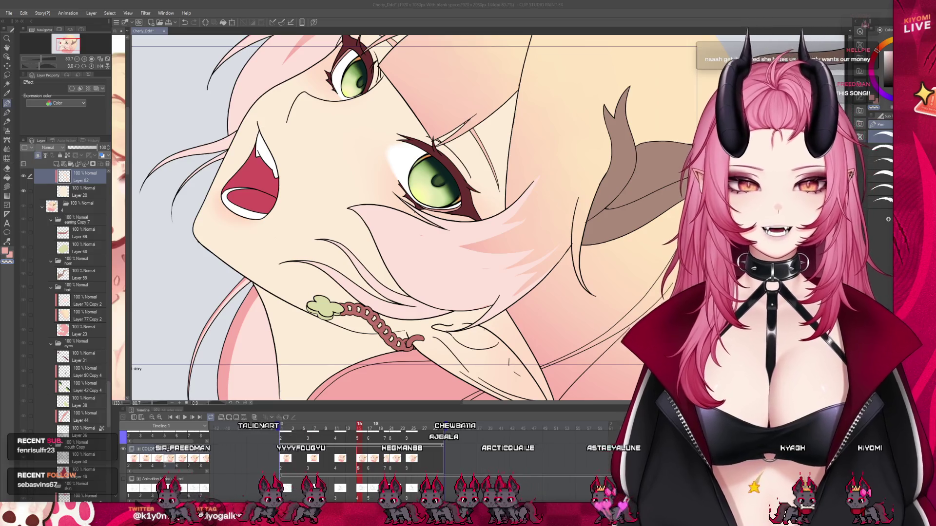
key(Left)
key(Right)
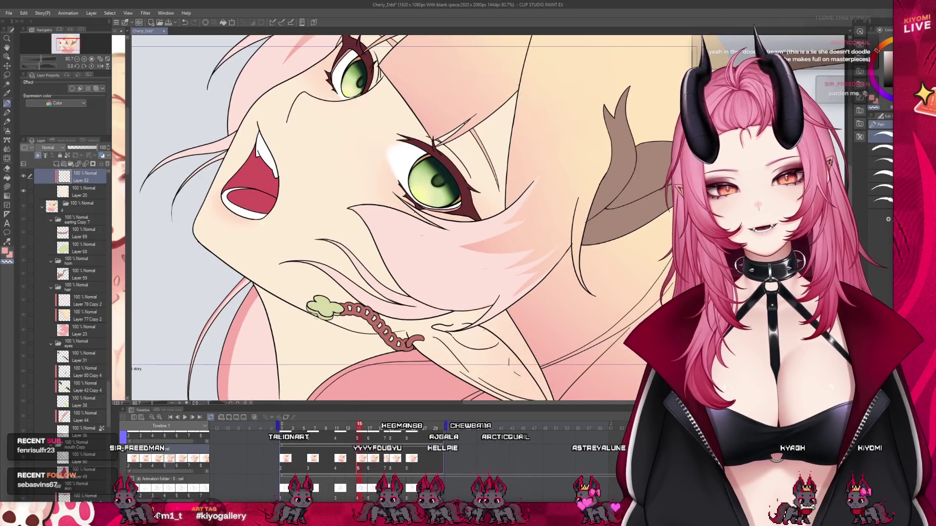
scroll(319, 307, up, 3)
scroll(76, 320, up, 3)
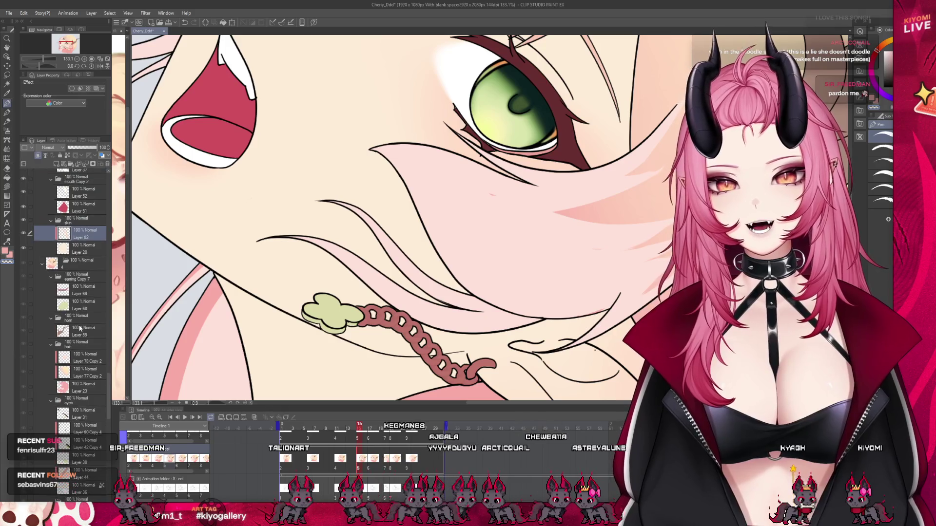
- Add and delete an empty layer, then step back to an earlier cel
click(37, 157)
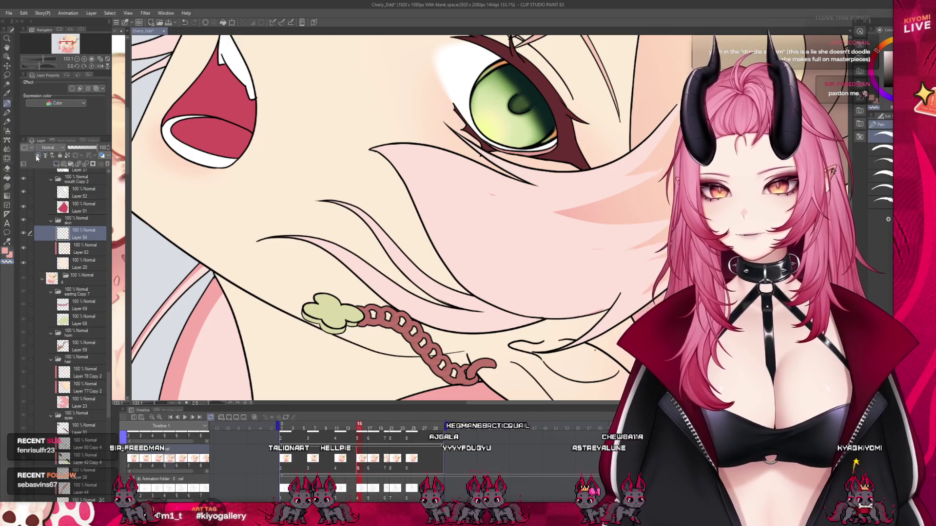
scroll(275, 227, down, 1)
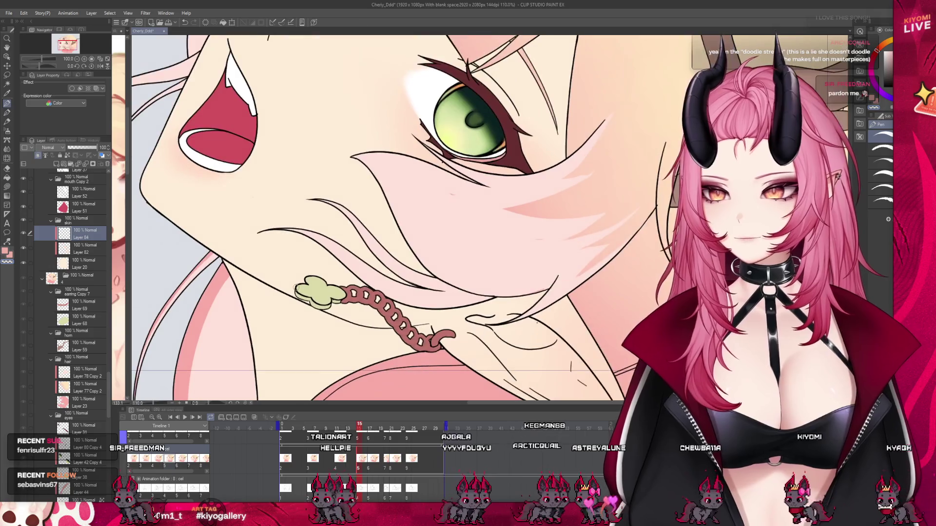
scroll(75, 292, down, 3)
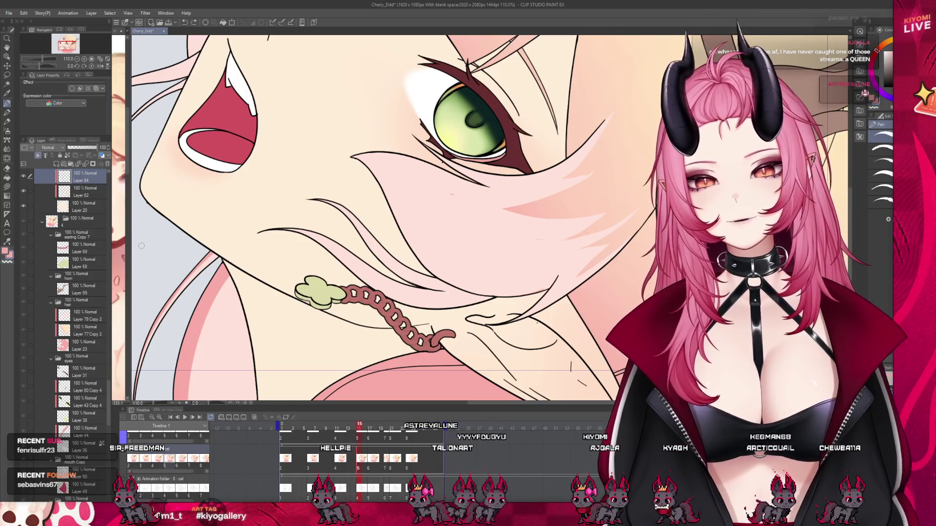
click(107, 164)
key(Left)
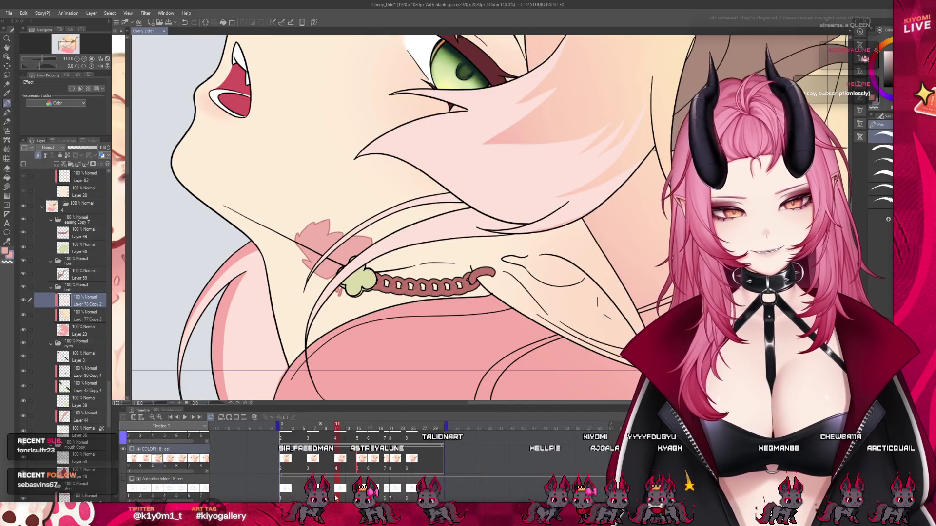
click(359, 471)
- Duplicate Layer 78 Copy 2, undo it twice, and jump to the wide-mouthed frame
drag(82, 314, 83, 232)
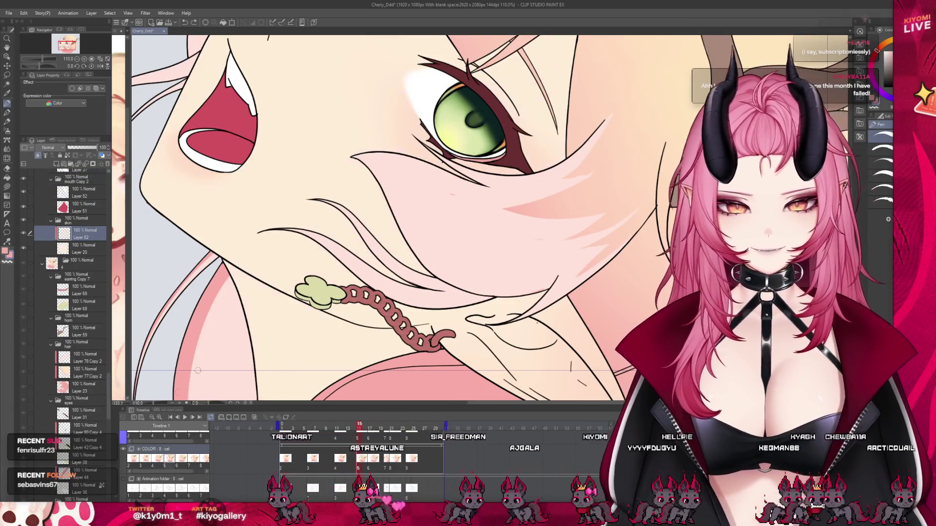
key(ctrl+z)
key(Left)
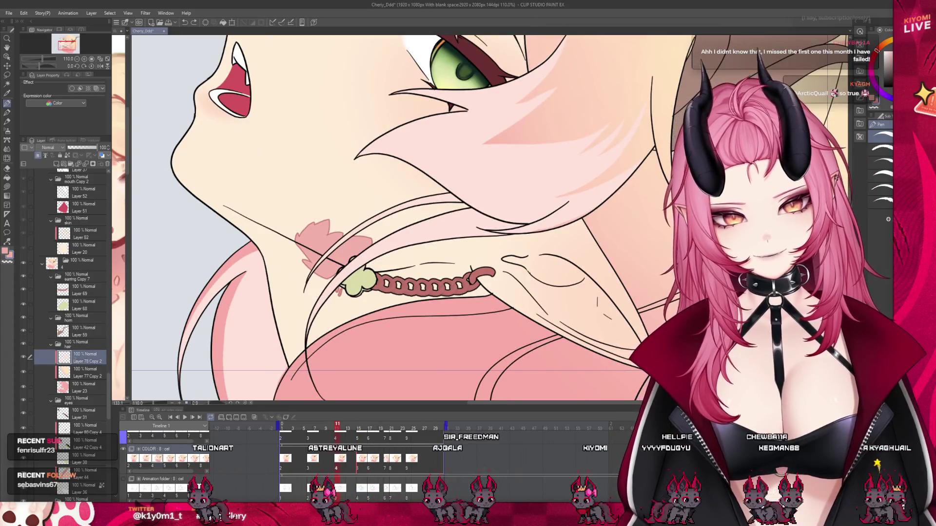
scroll(93, 422, down, 2)
scroll(93, 423, down, 3)
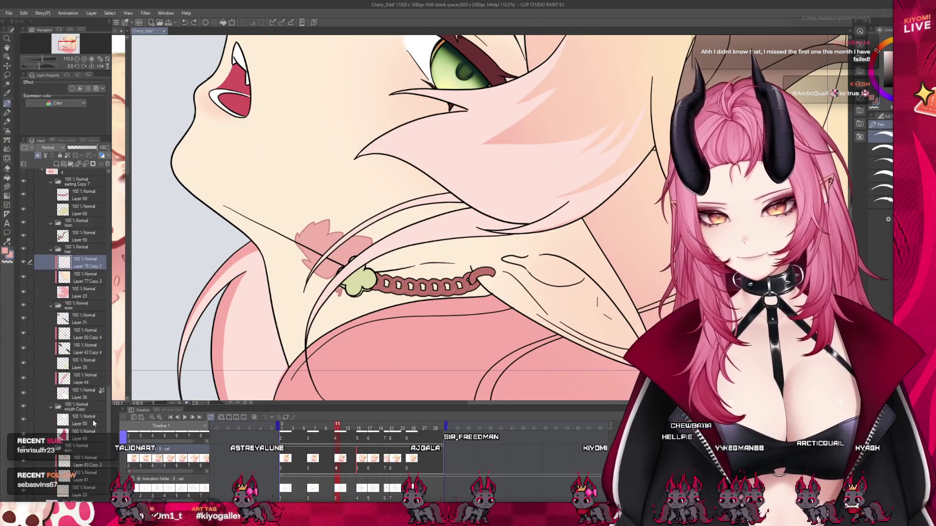
scroll(331, 310, down, 3)
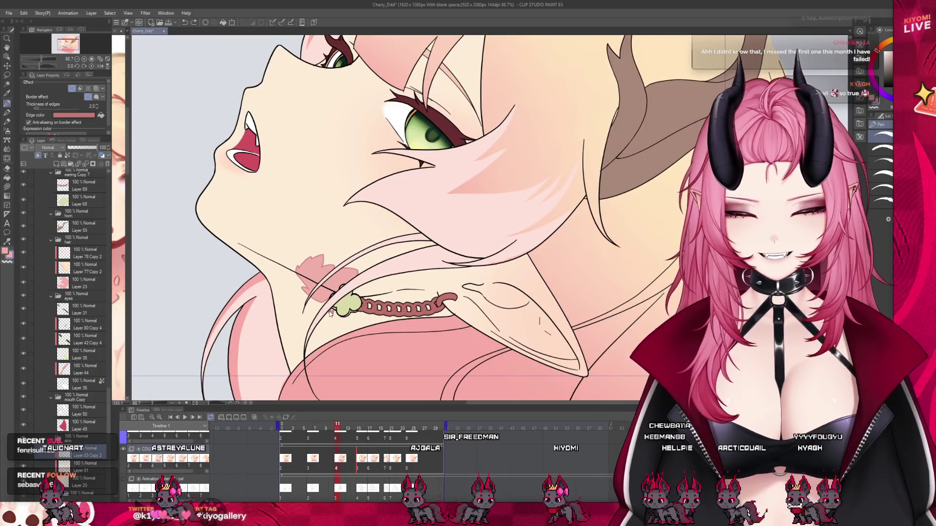
click(360, 459)
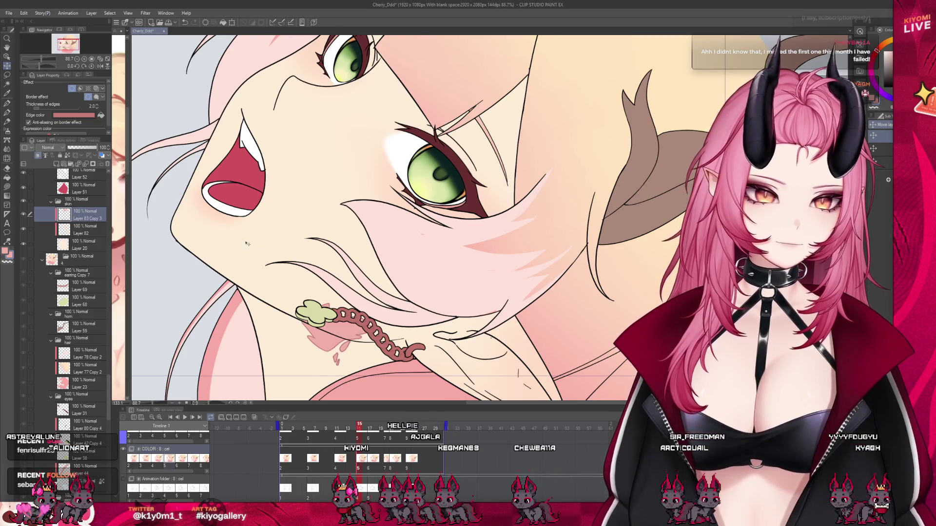
scroll(246, 244, down, 5)
scroll(334, 274, up, 2)
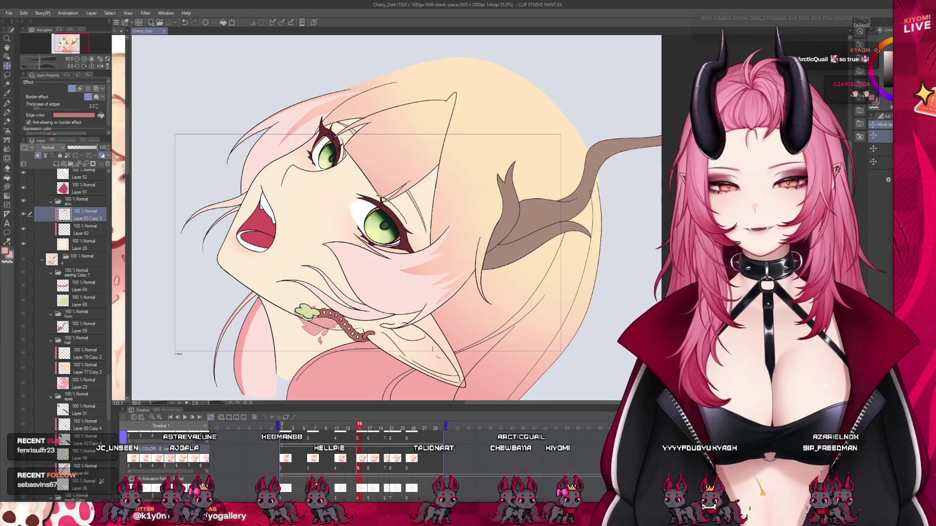
scroll(263, 250, up, 1)
scroll(263, 250, up, 2)
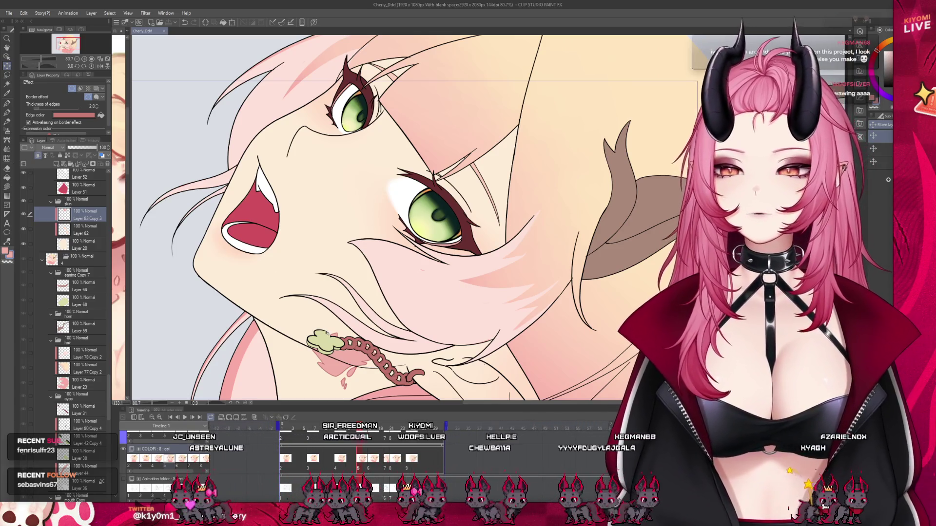
scroll(409, 219, up, 1)
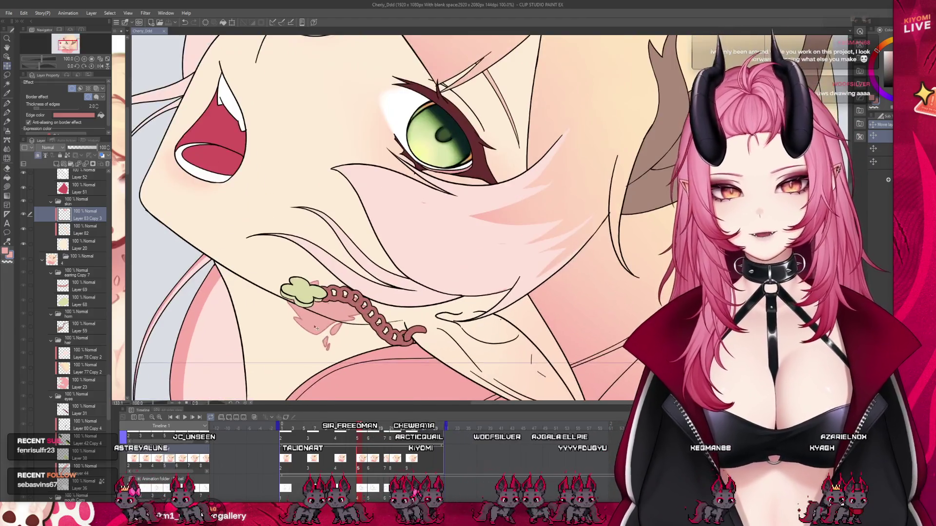
scroll(58, 66, up, 1)
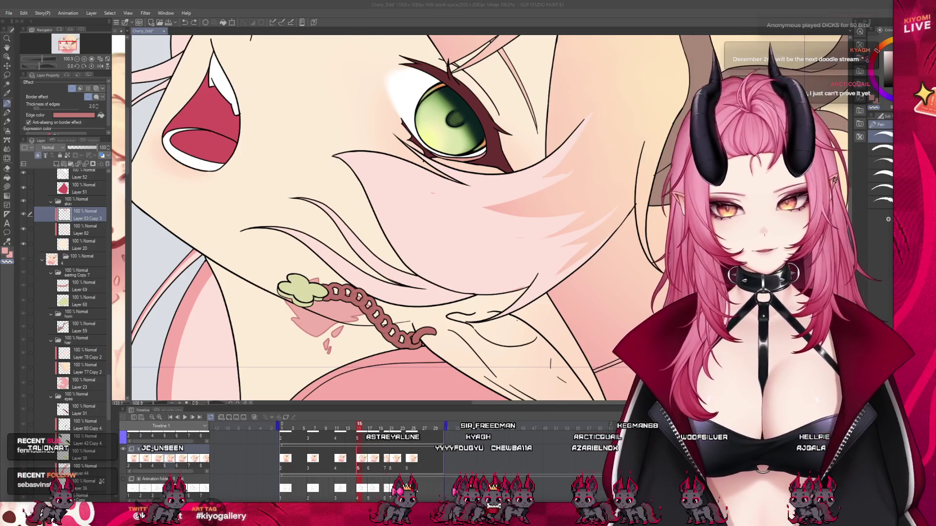
scroll(349, 381, up, 2)
scroll(348, 381, up, 2)
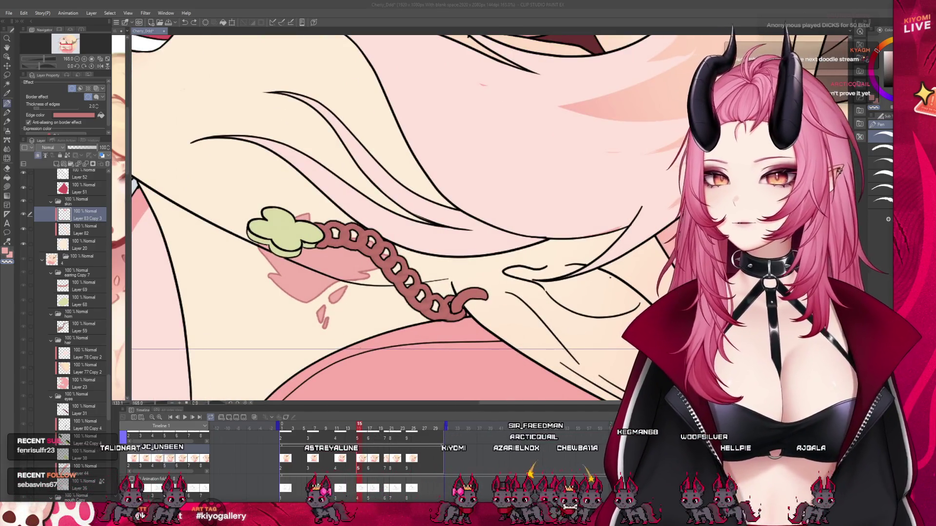
- Refocus the canvas to inspect the clover-chain earring on the tilted head
click(333, 301)
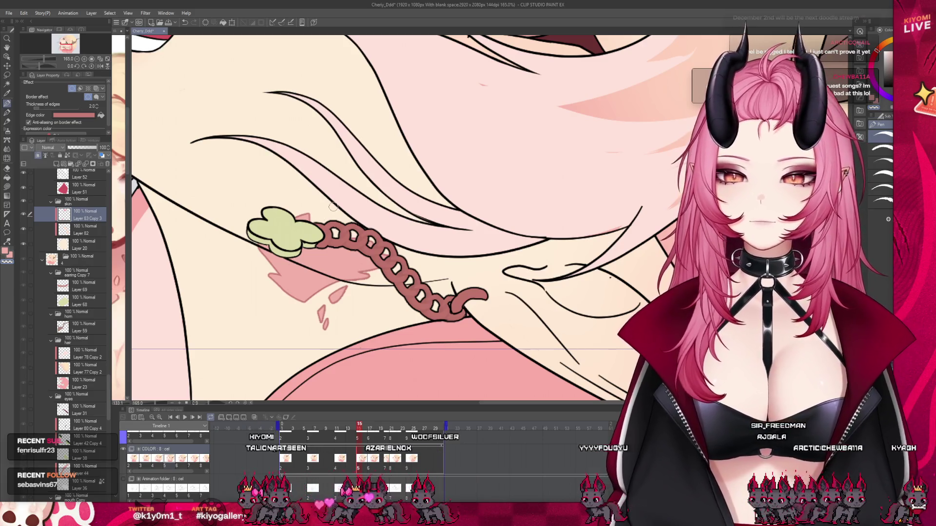
scroll(384, 219, down, 5)
scroll(383, 219, up, 3)
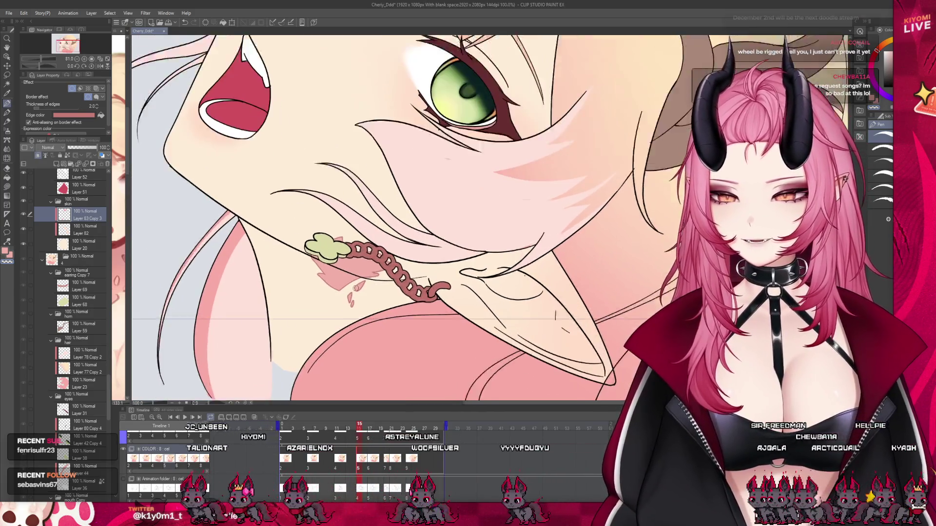
scroll(367, 263, up, 2)
scroll(368, 263, down, 2)
scroll(367, 264, up, 3)
scroll(367, 263, up, 1)
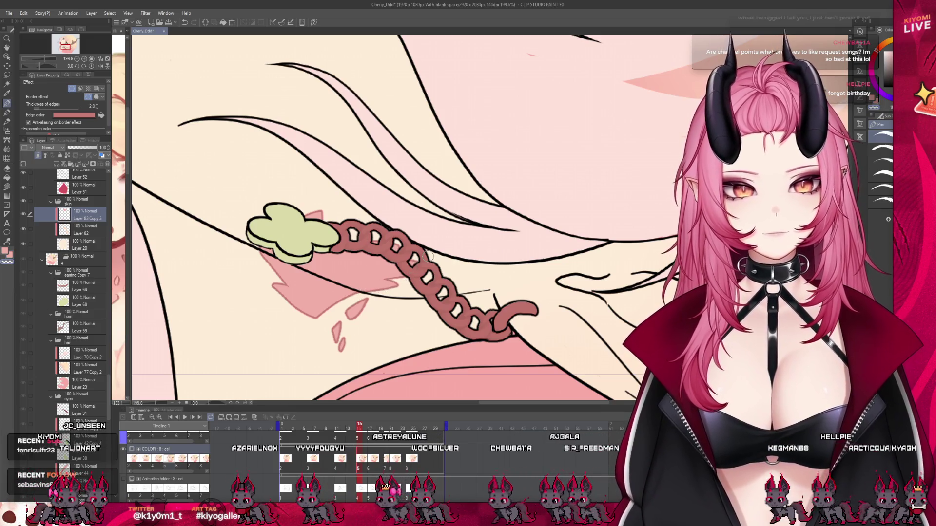
scroll(429, 255, down, 1)
scroll(429, 255, down, 2)
scroll(428, 255, down, 2)
scroll(429, 256, down, 1)
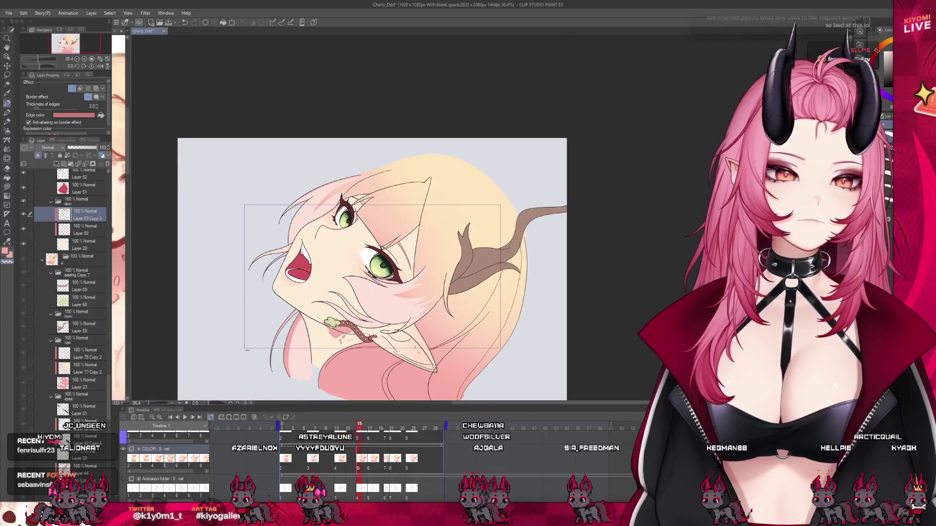
scroll(337, 319, up, 1)
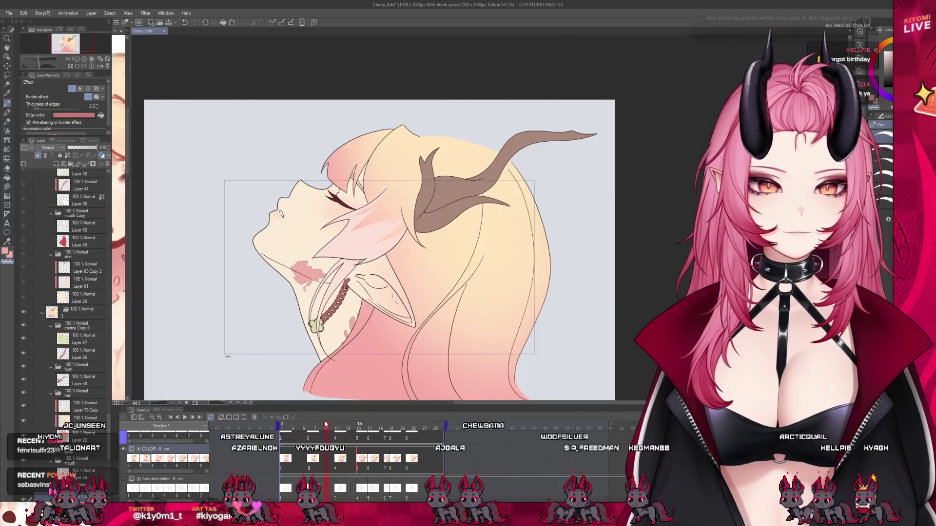
mouse_move(319, 424)
mouse_down()
mouse_move(370, 436)
mouse_move(359, 430)
mouse_up()
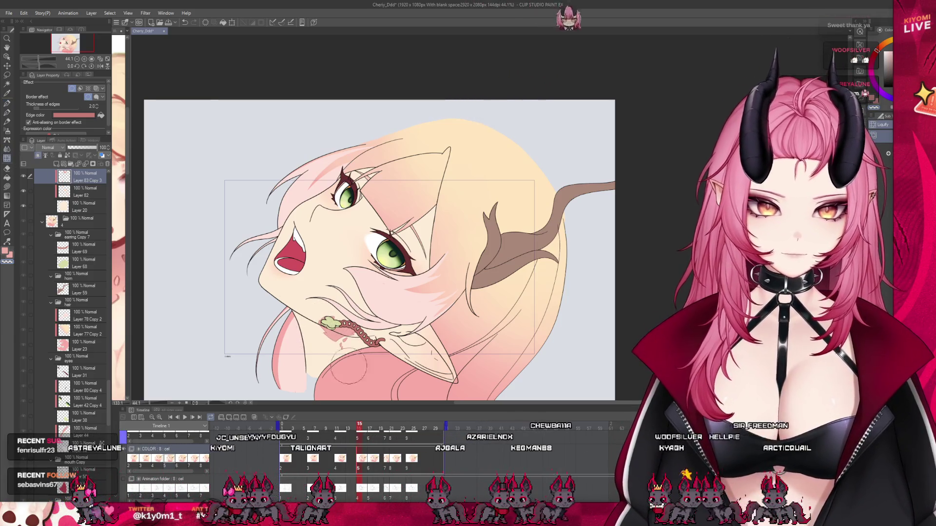
key(ctrl+minus)
key(ctrl+minus)
key(ctrl+plus)
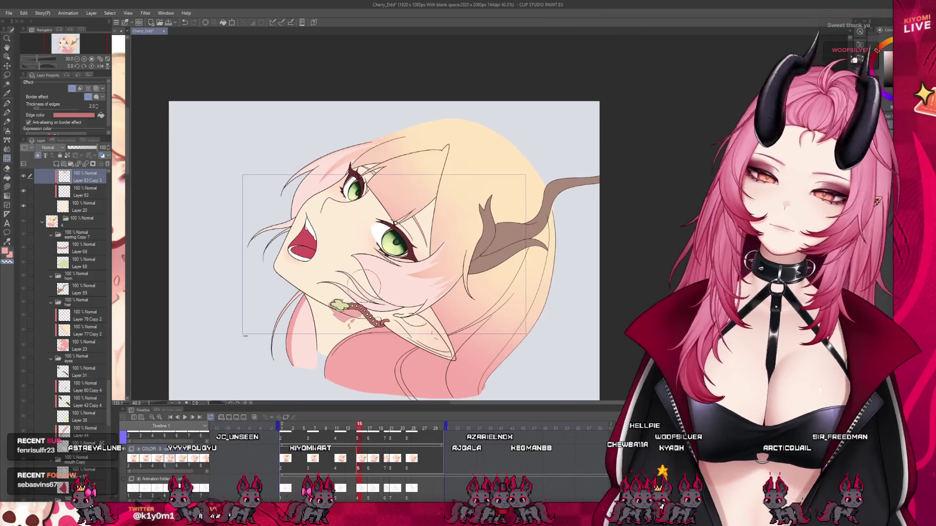
key(ctrl+plus)
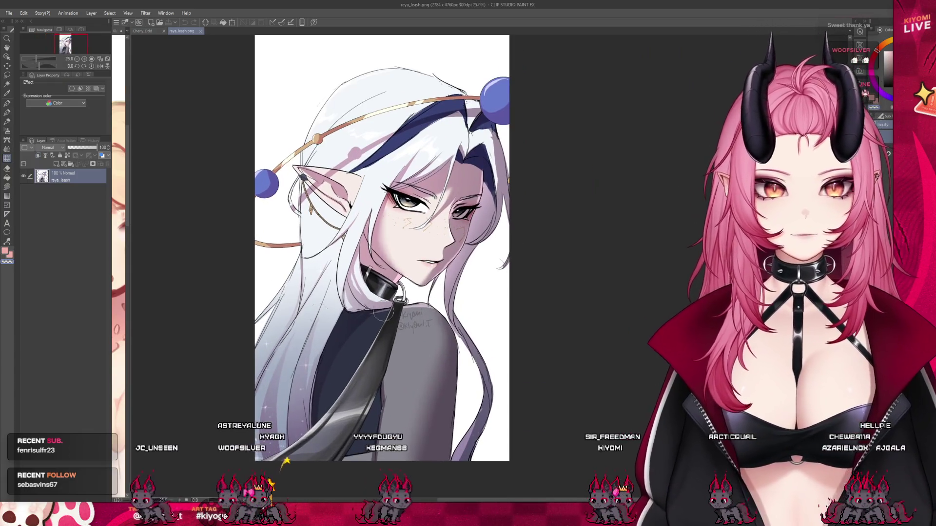
scroll(480, 270, up, 1)
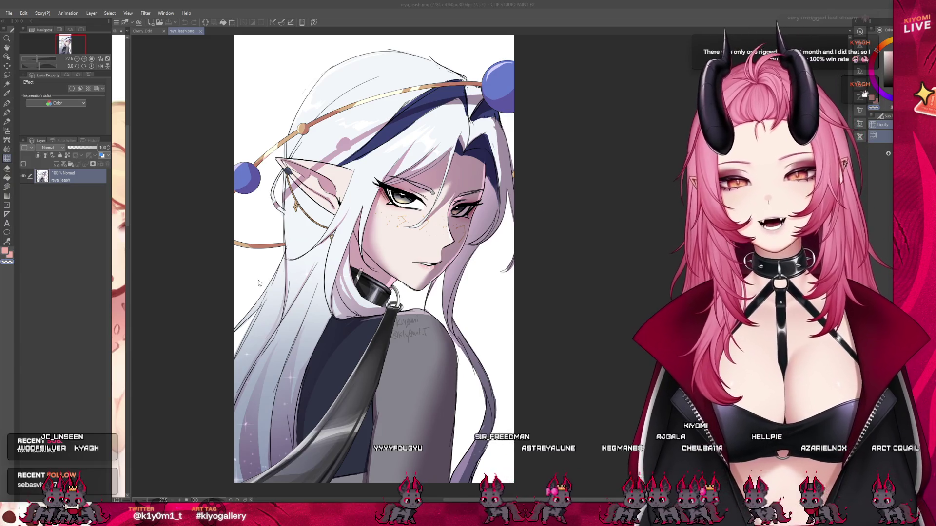
scroll(229, 271, down, 2)
scroll(539, 278, up, 3)
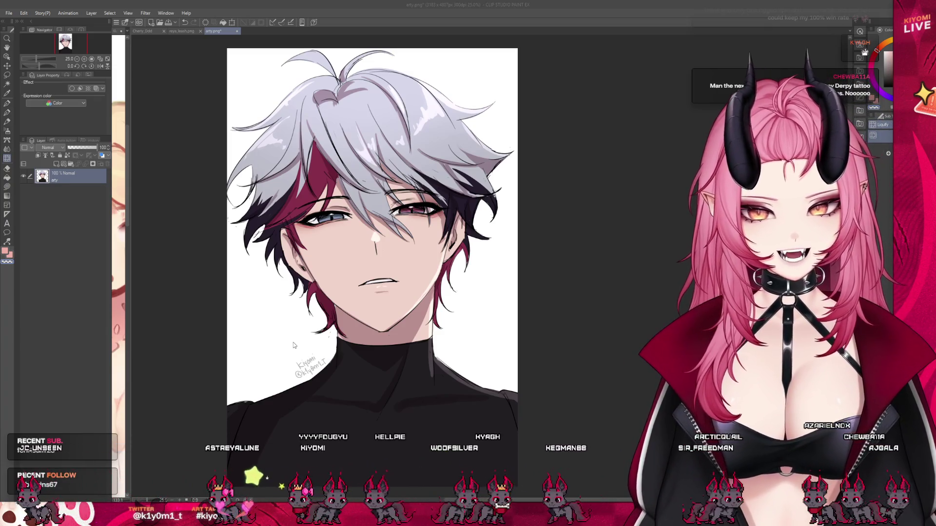
scroll(448, 276, up, 2)
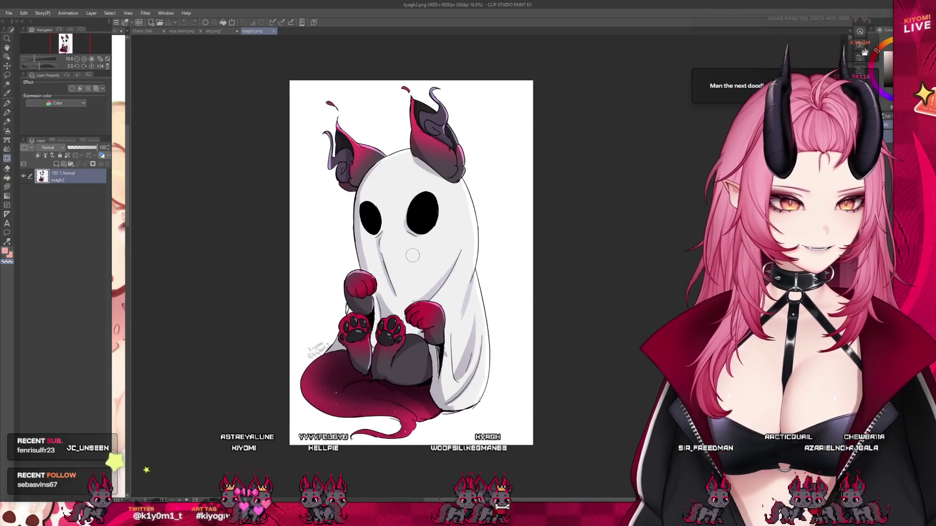
scroll(432, 264, up, 2)
scroll(403, 245, up, 2)
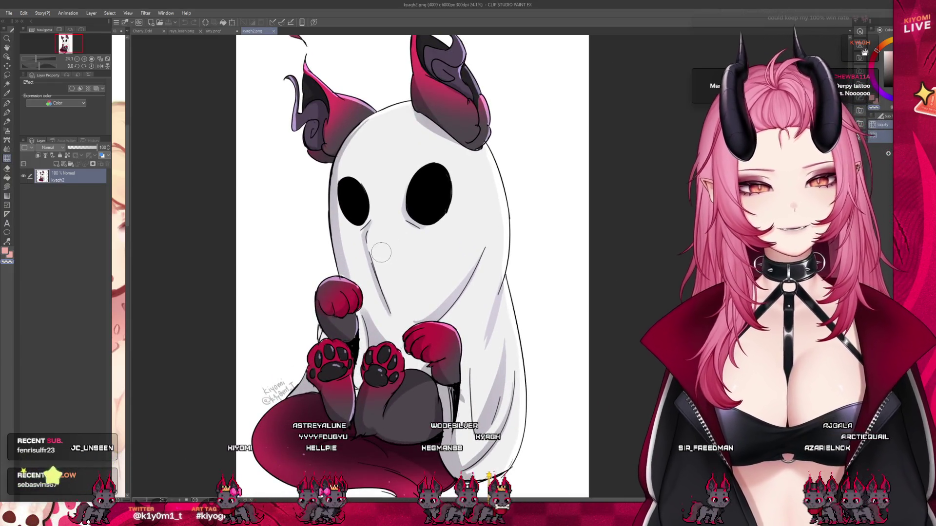
scroll(377, 278, down, 2)
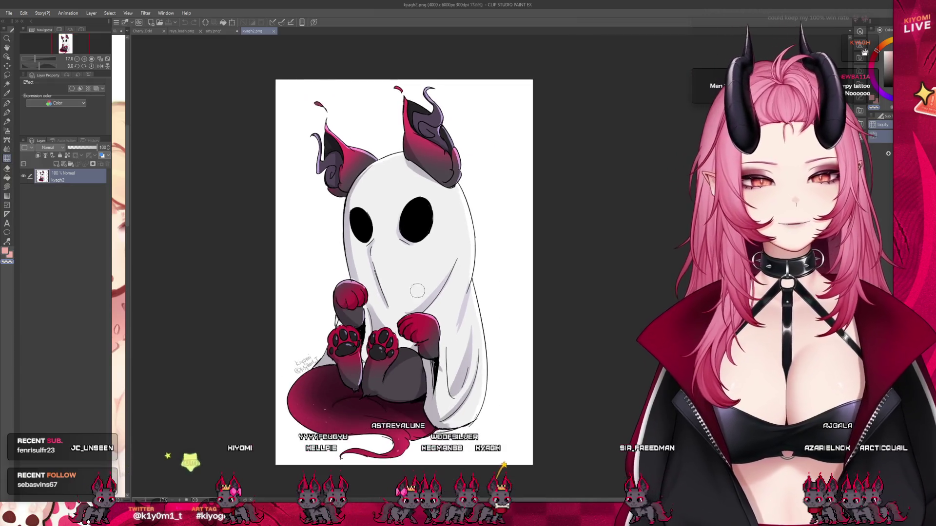
scroll(425, 300, up, 1)
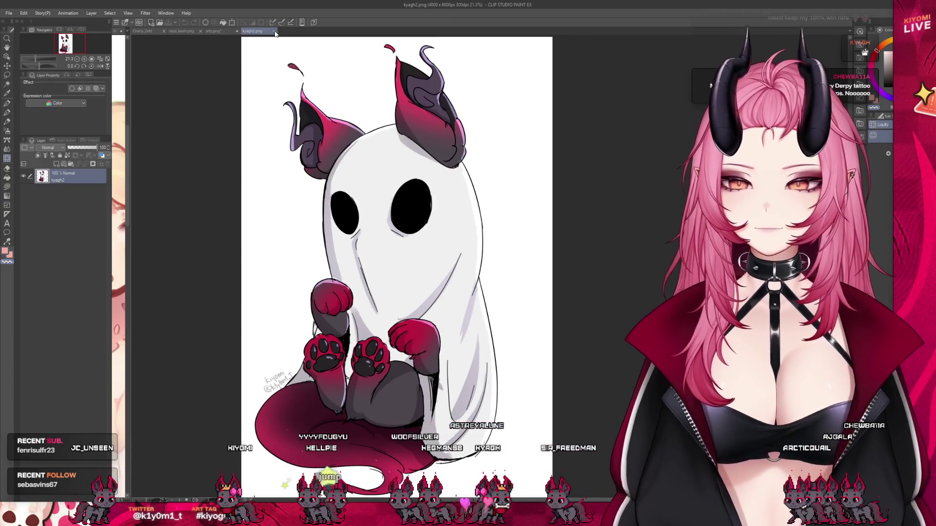
click(275, 33)
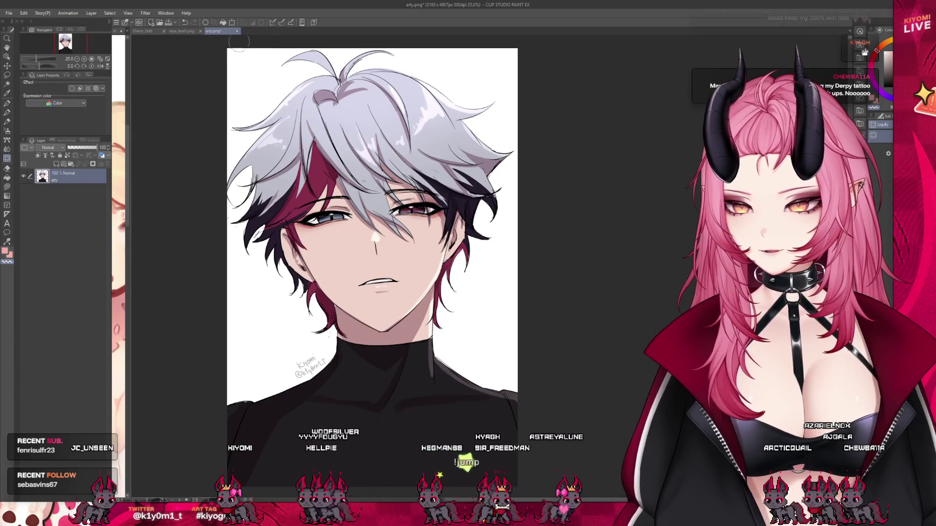
click(236, 30)
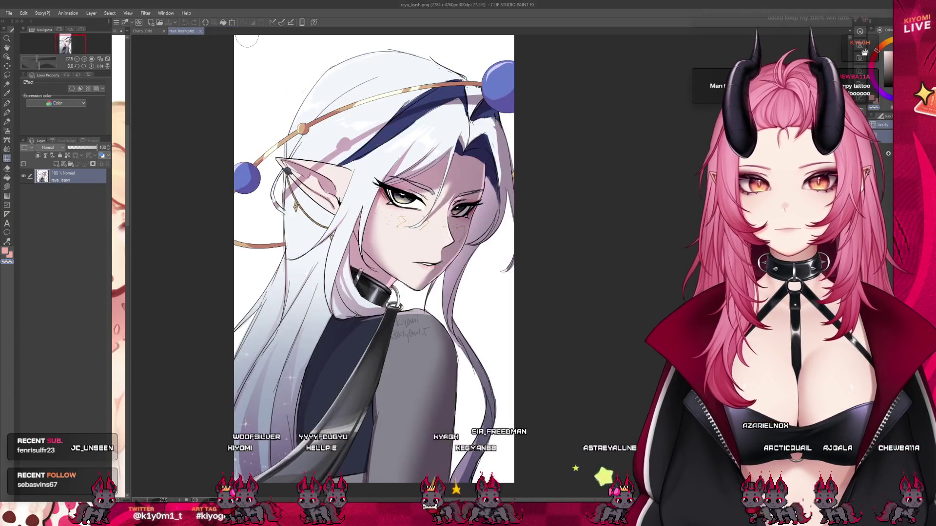
click(199, 32)
scroll(399, 193, up, 2)
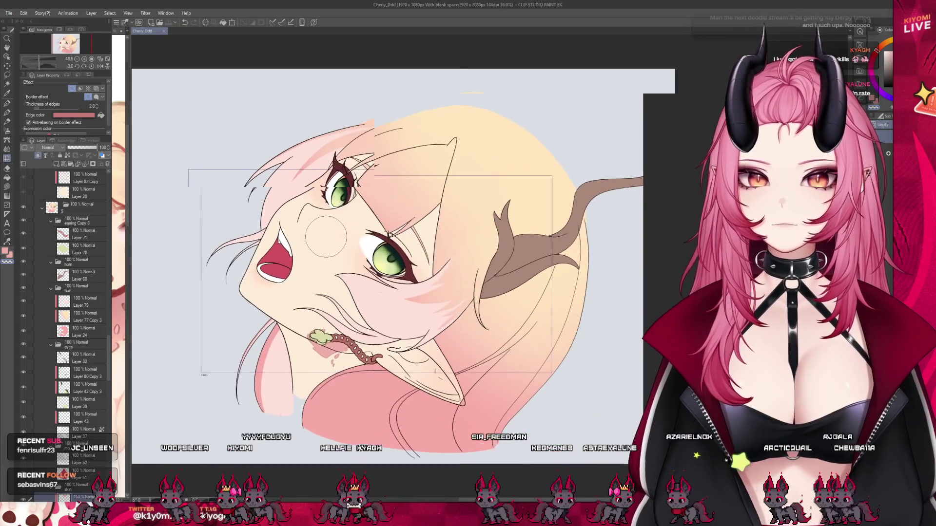
scroll(295, 192, up, 2)
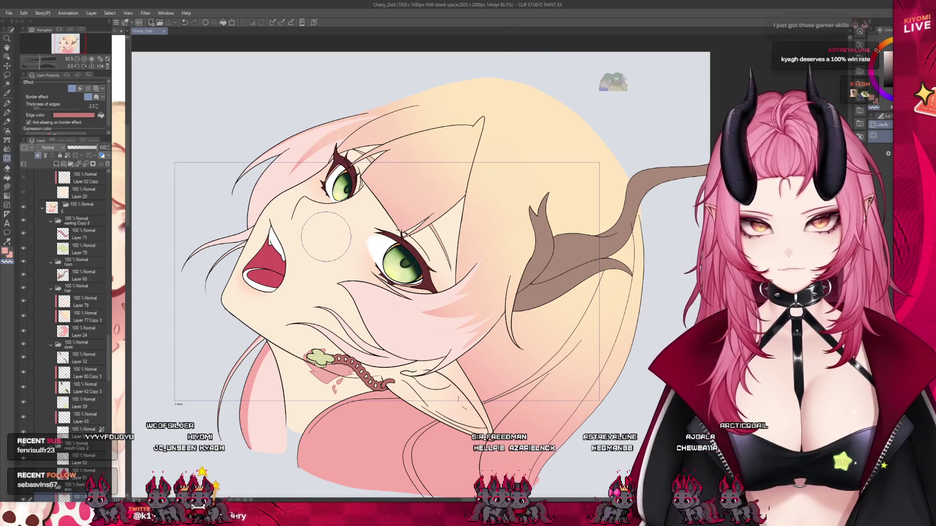
- Show the animation timeline again and pick a frame to work on
key(F12)
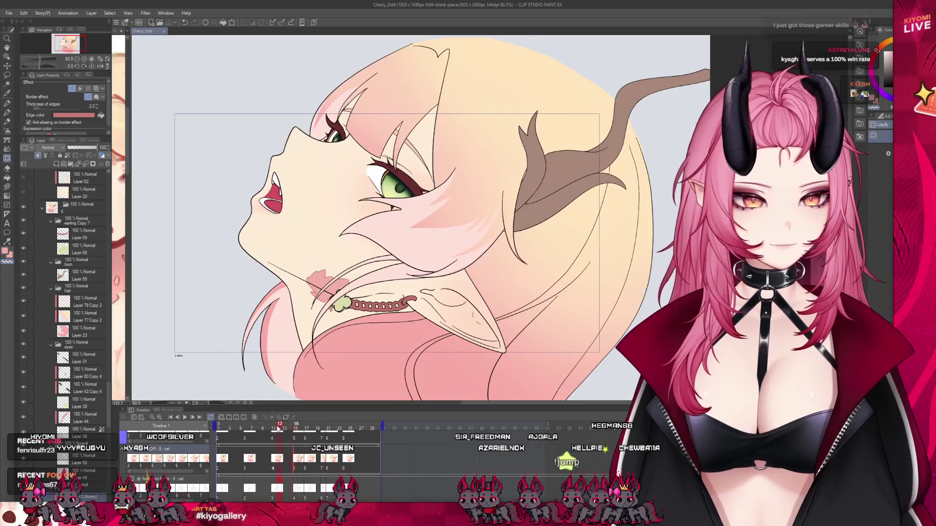
click(306, 432)
click(296, 437)
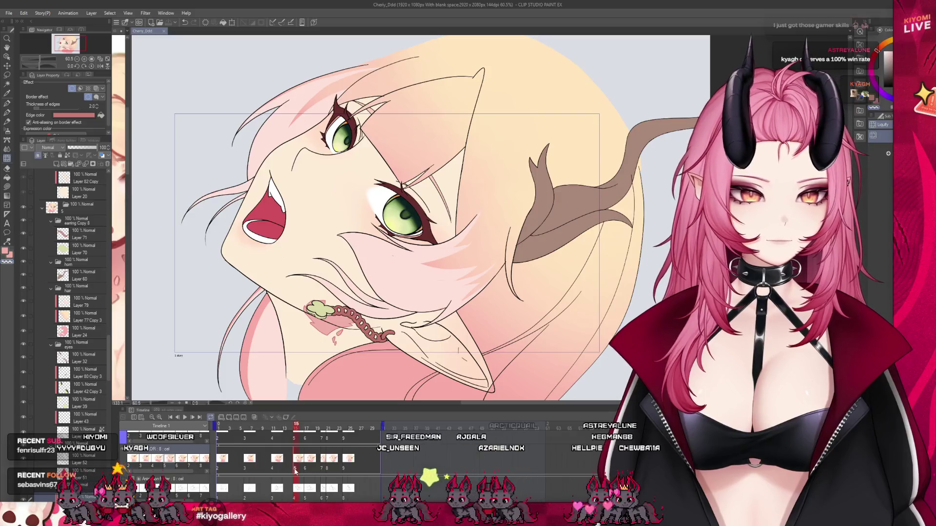
scroll(44, 374, down, 3)
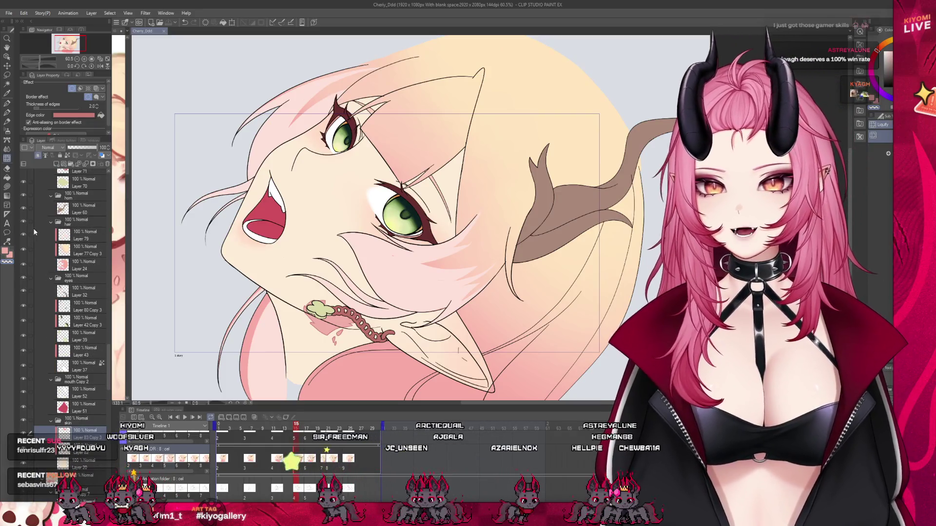
scroll(37, 229, up, 1)
- Collapse the horn, hair and eyes folders to reach the skin layer and ready the brush
click(52, 244)
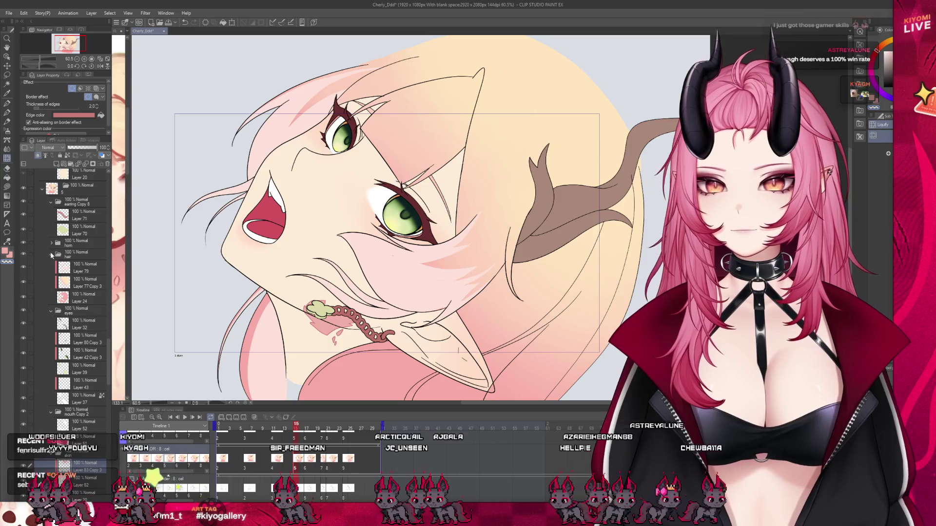
click(48, 265)
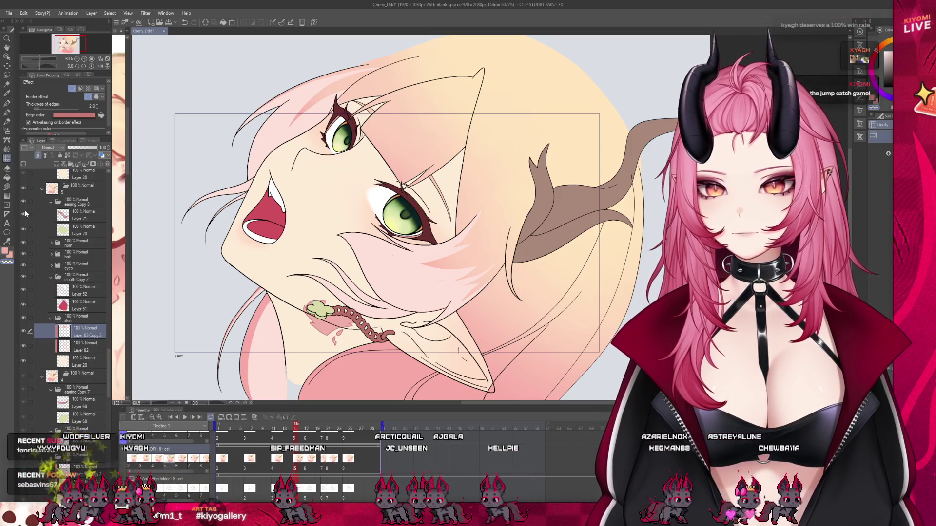
scroll(376, 355, up, 5)
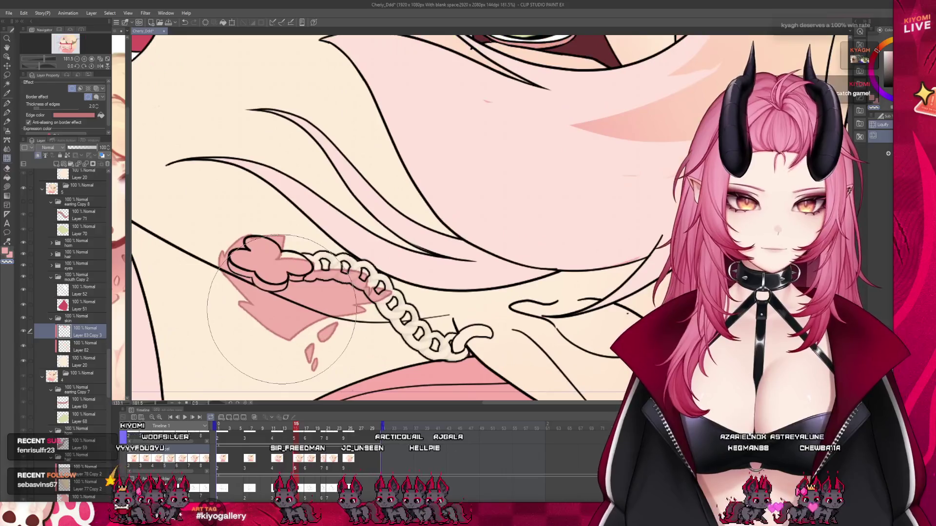
key(p)
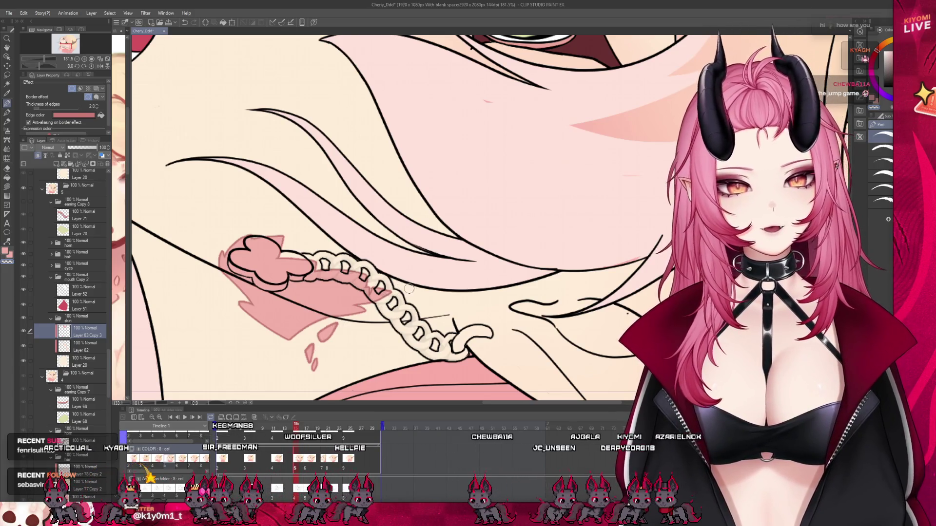
scroll(398, 292, down, 2)
scroll(343, 314, down, 2)
scroll(348, 330, down, 2)
scroll(352, 344, down, 2)
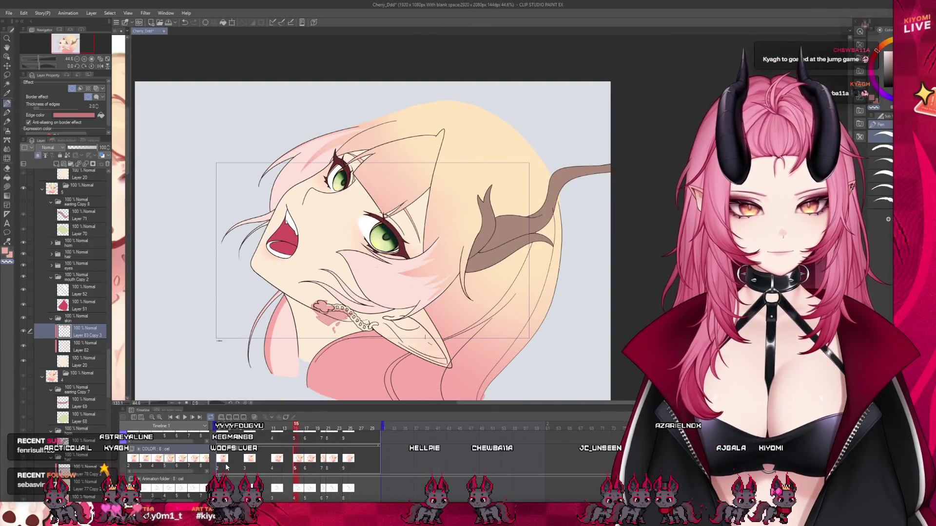
- Advance to the next frame and move the neck-mark layer into its skin folder
click(251, 468)
click(298, 467)
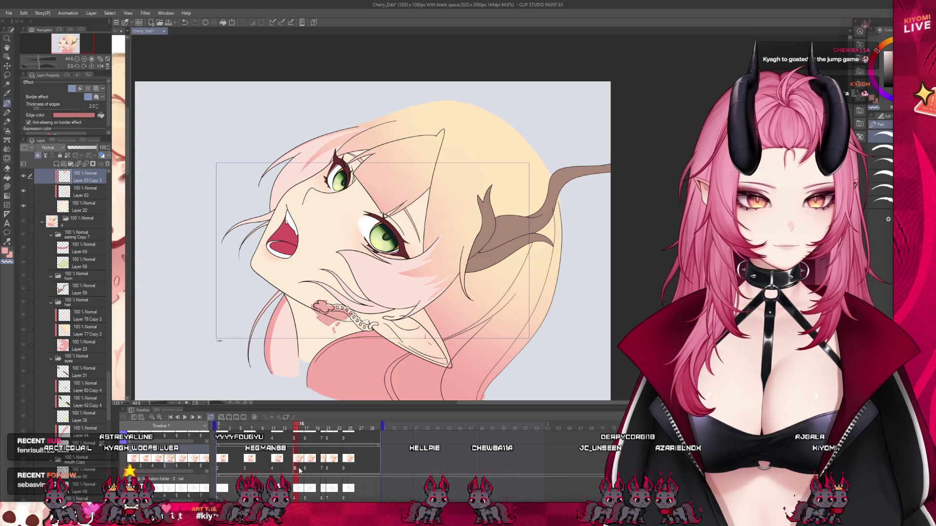
click(299, 468)
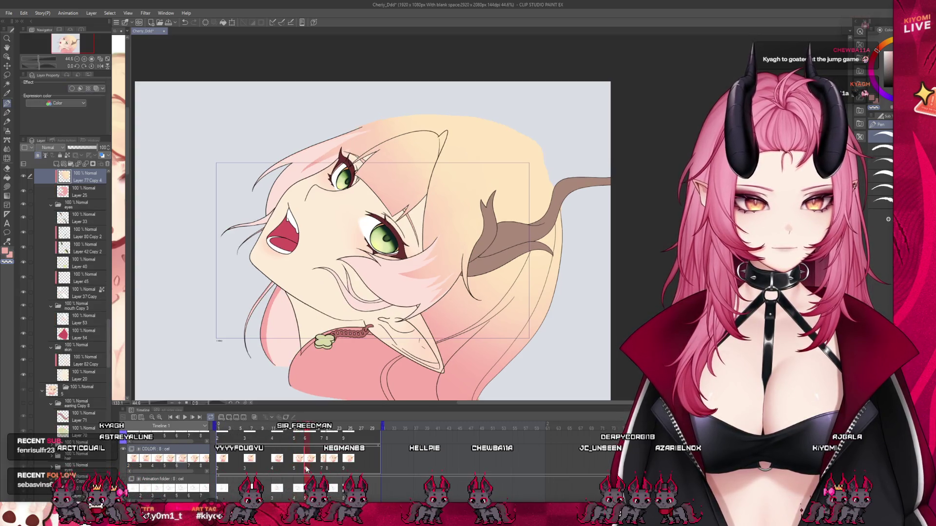
click(83, 236)
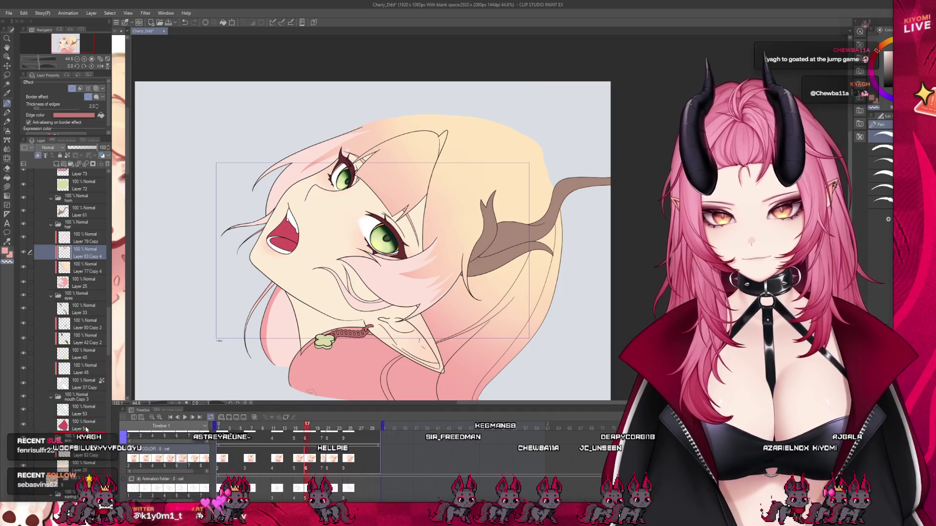
drag(90, 256, 80, 431)
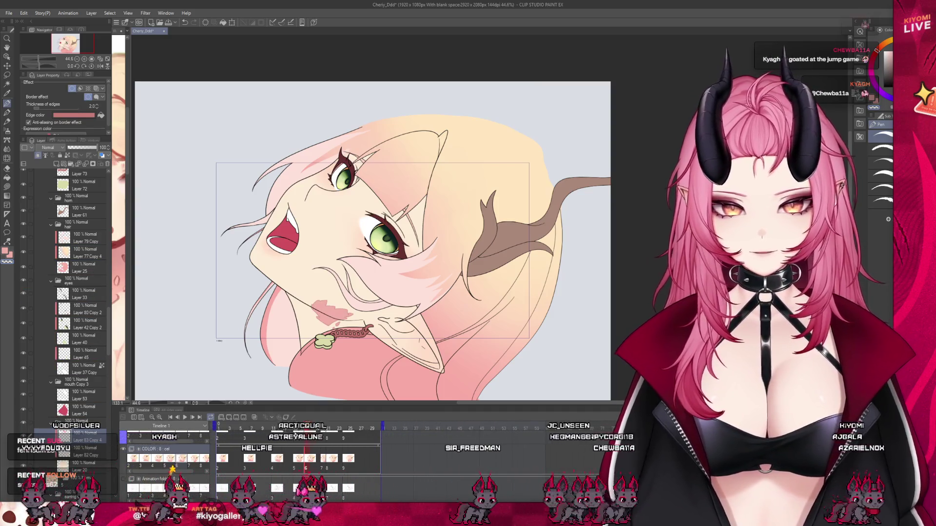
- Compare with the previous frame, then start transforming the pink neck mark
click(302, 428)
click(307, 427)
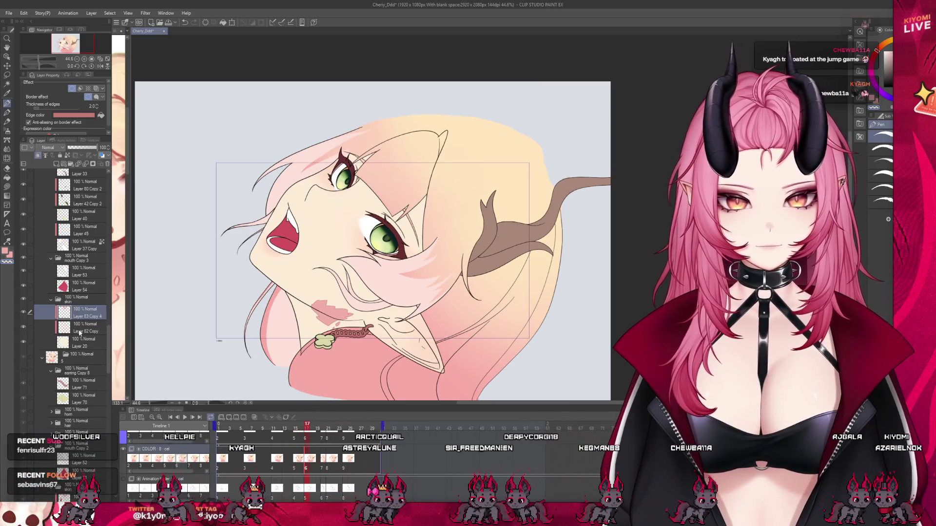
click(232, 23)
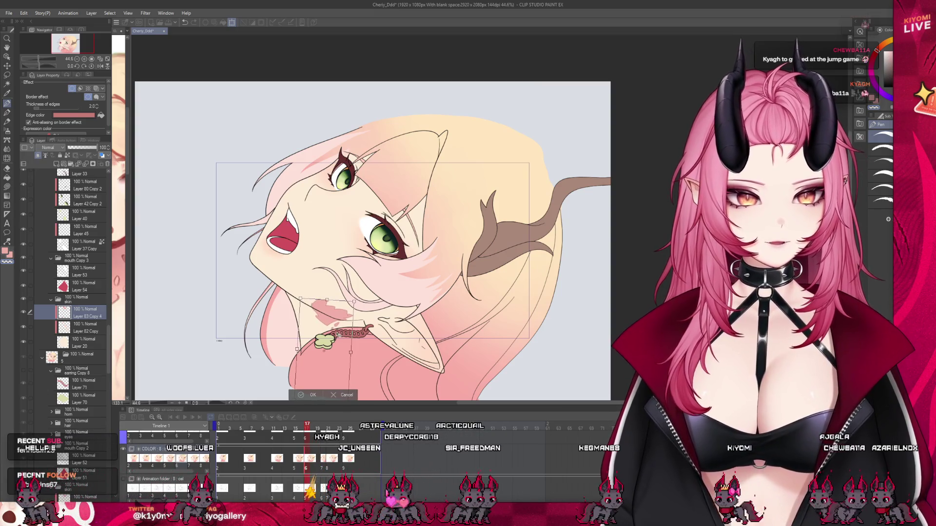
- Confirm the neck mark's transformed placement on this frame
click(310, 395)
key(ctrl+minus)
click(9, 185)
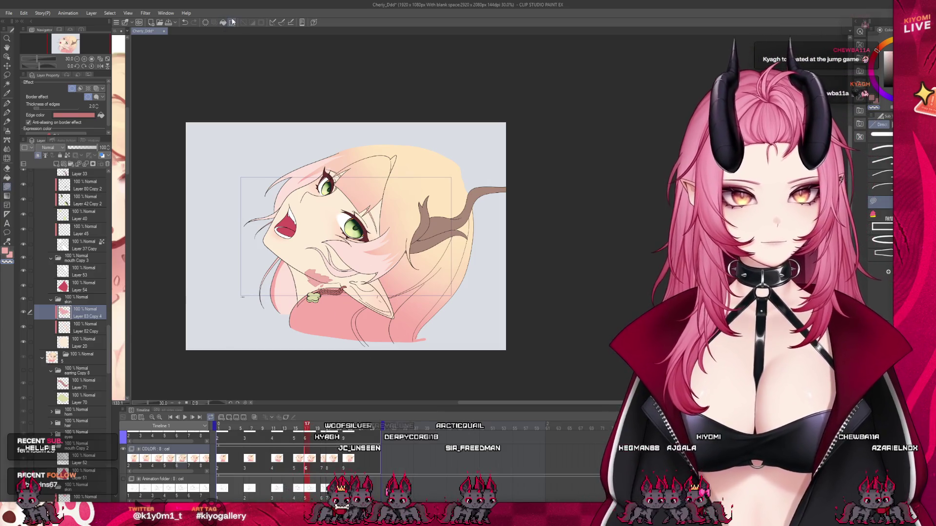
scroll(310, 296, up, 2)
scroll(314, 298, up, 1)
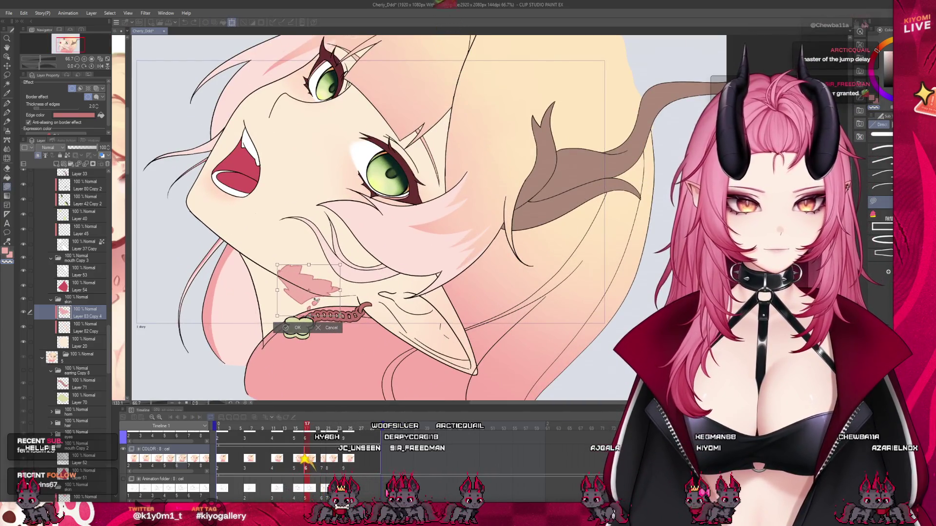
click(296, 327)
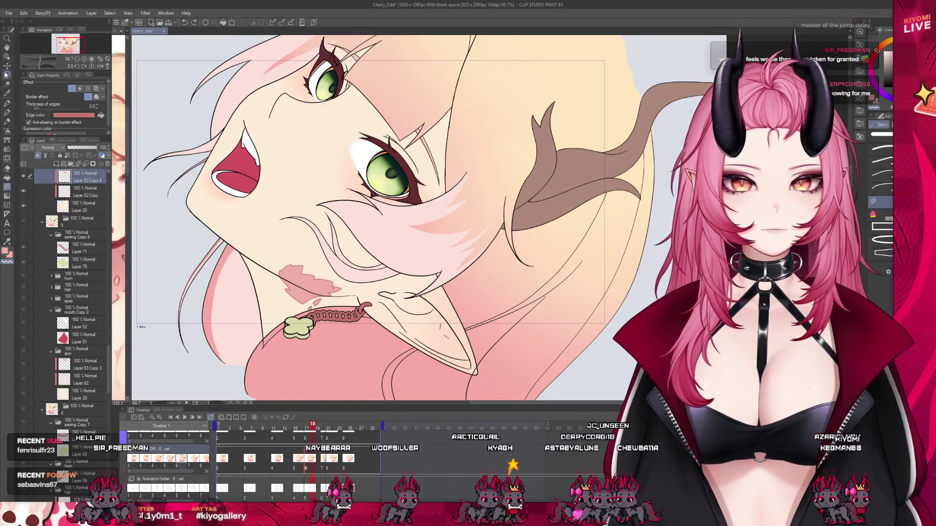
- Nudge the pink neck mark slightly up and left with the Move Layer tool
key(k)
drag(311, 275, 309, 272)
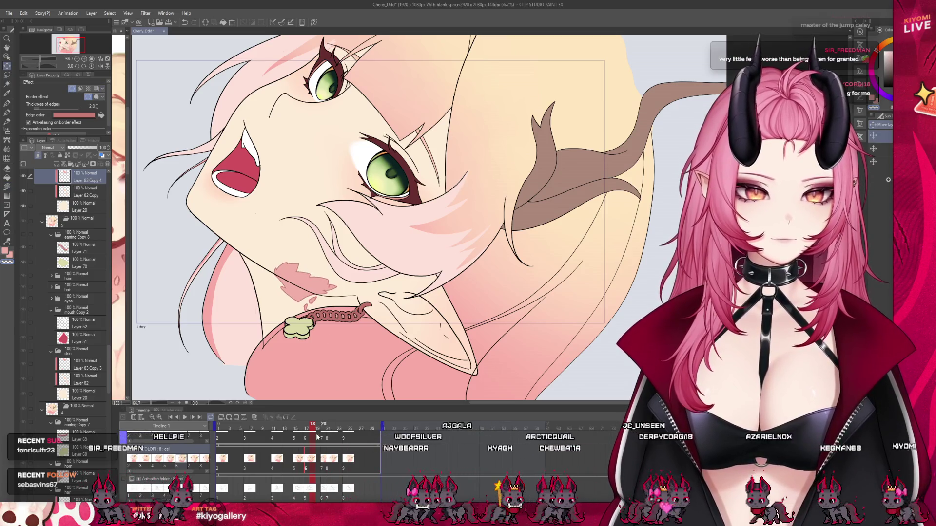
drag(317, 437, 304, 432)
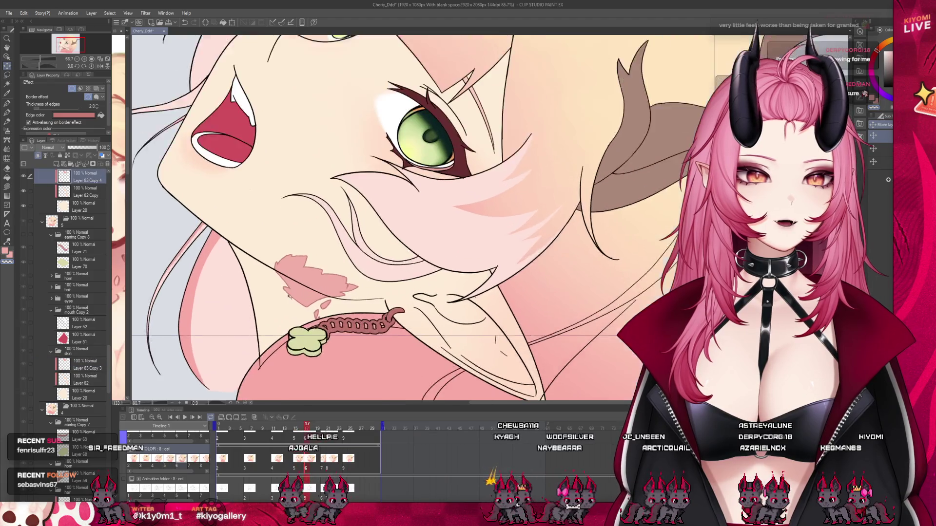
scroll(289, 294, up, 2)
scroll(307, 279, up, 2)
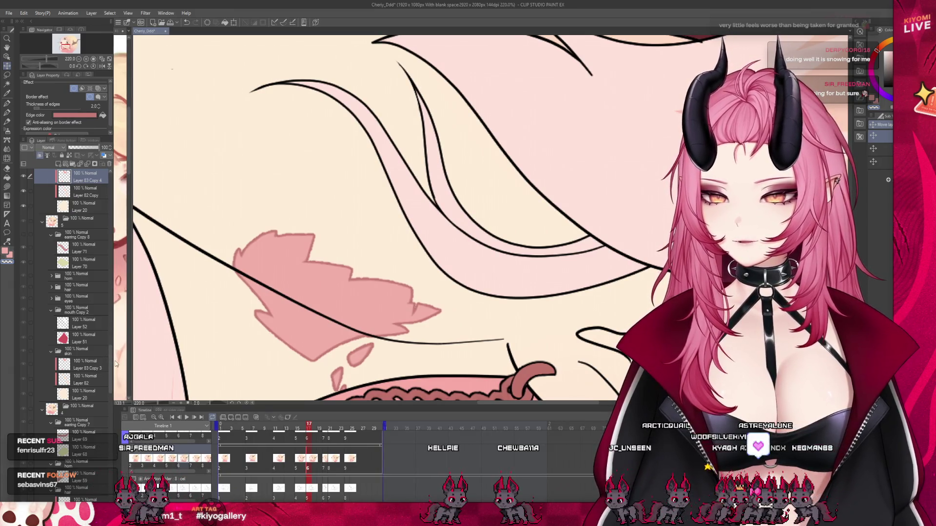
scroll(88, 307, up, 3)
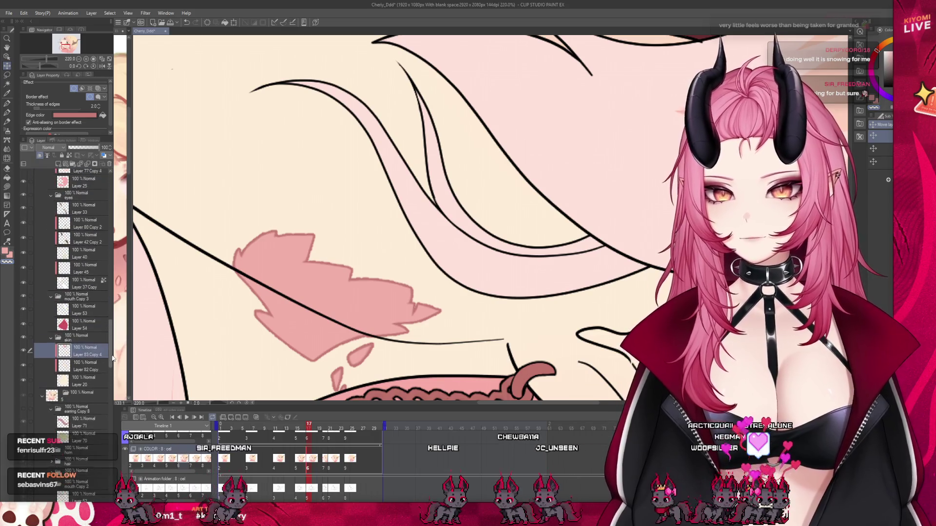
scroll(72, 220, up, 3)
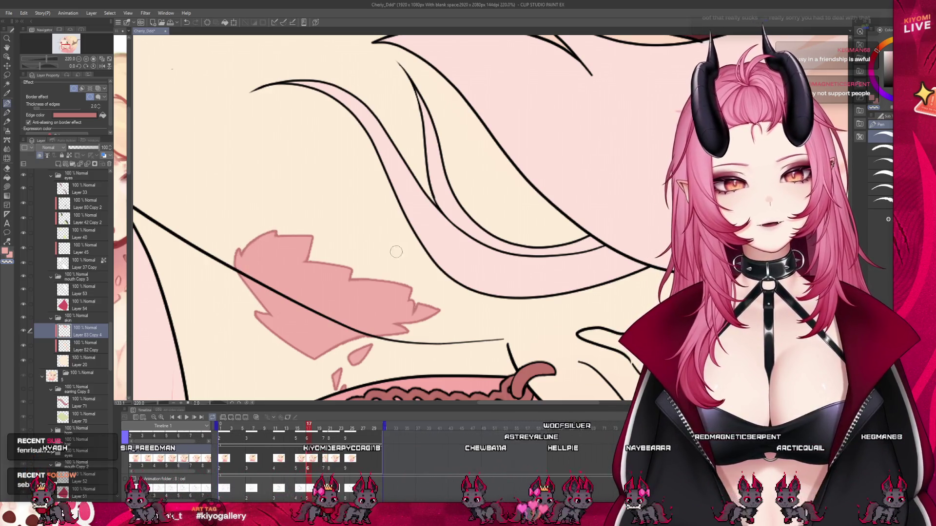
scroll(441, 252, down, 3)
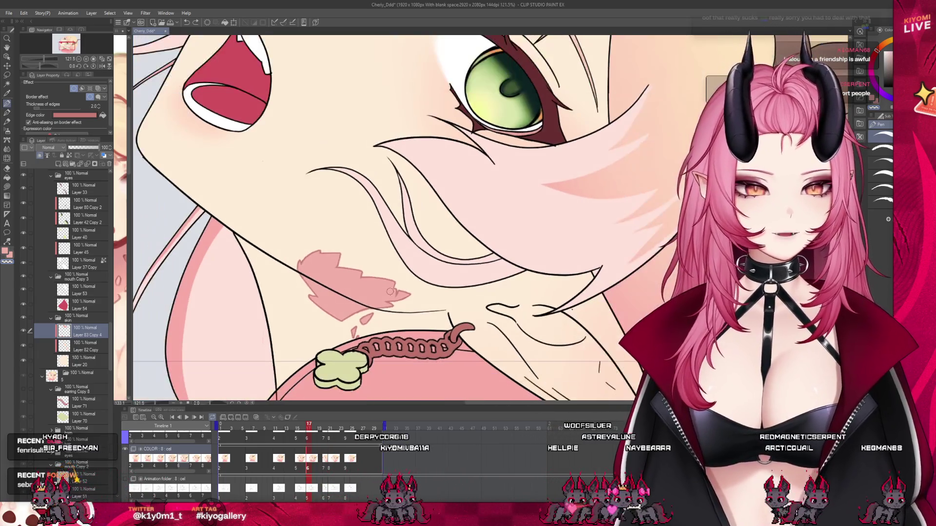
scroll(441, 253, up, 2)
scroll(347, 356, up, 1)
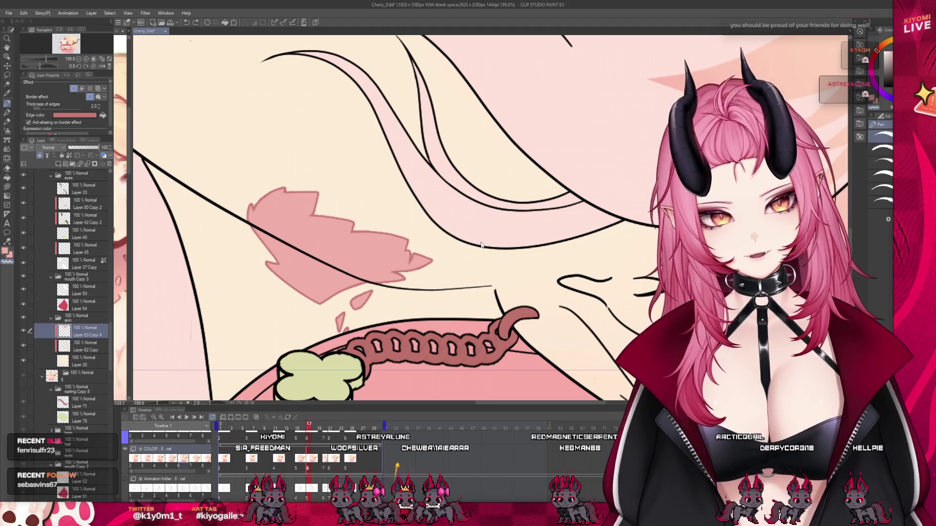
mouse_move(480, 242)
mouse_down()
mouse_move(439, 219)
mouse_move(409, 237)
mouse_up()
key(Right)
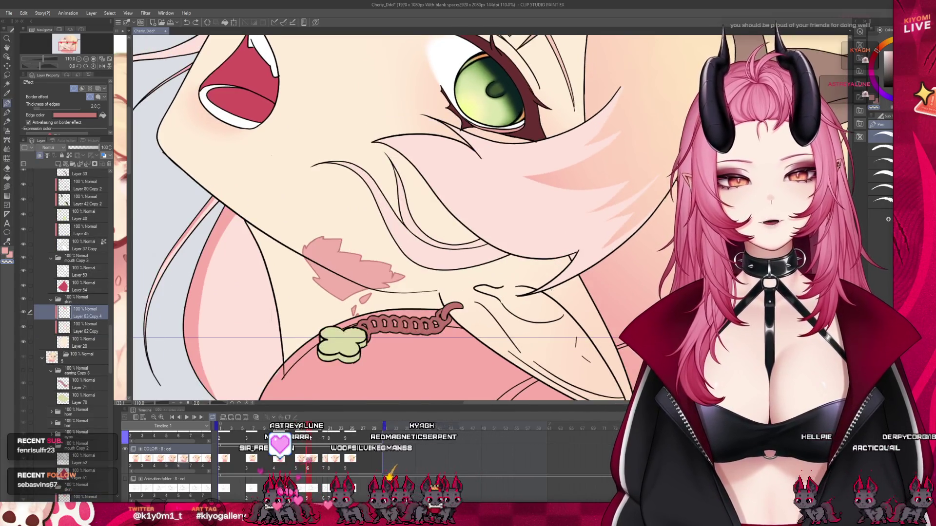
- Flip between neighbouring frames to compare the clover and chain-only earring drawings
key(Left)
key(Right)
key(Right)
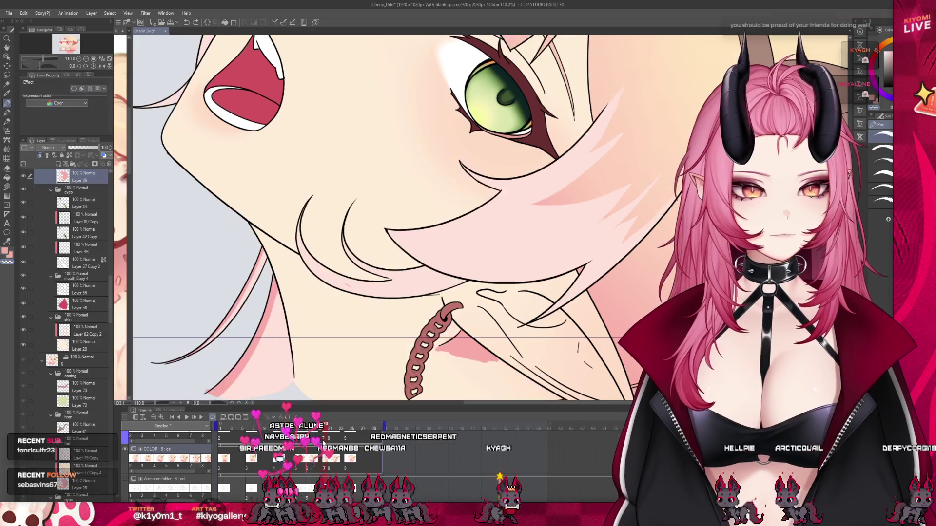
key(Left)
key(Right)
key(Right)
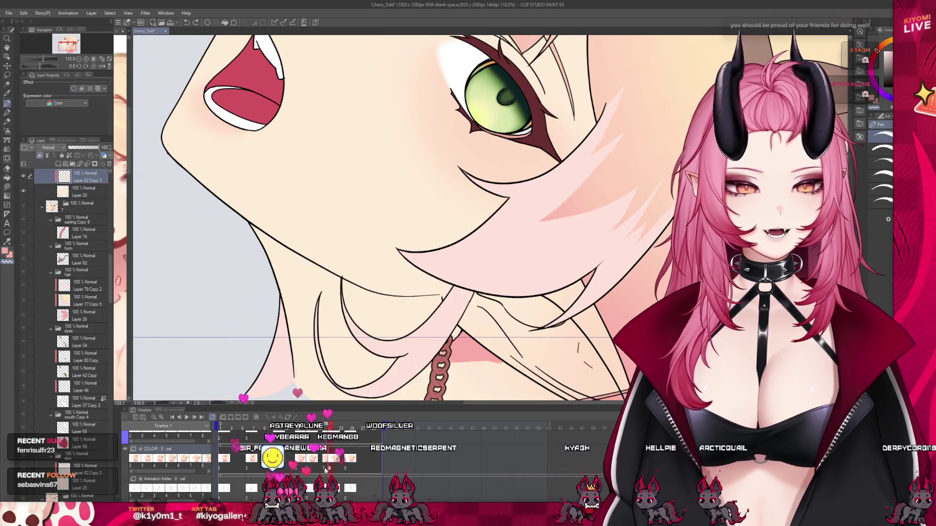
key(Left)
key(Right)
key(Left)
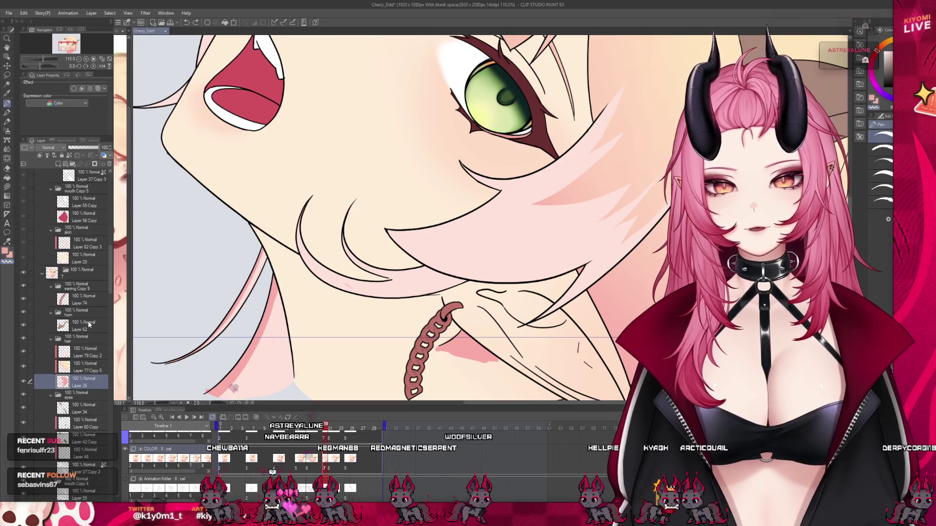
key(Right)
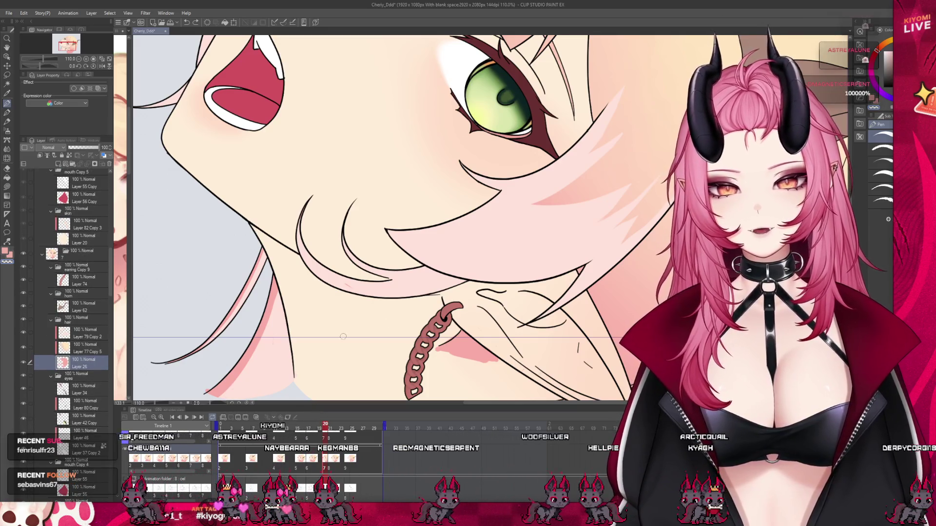
key(Right)
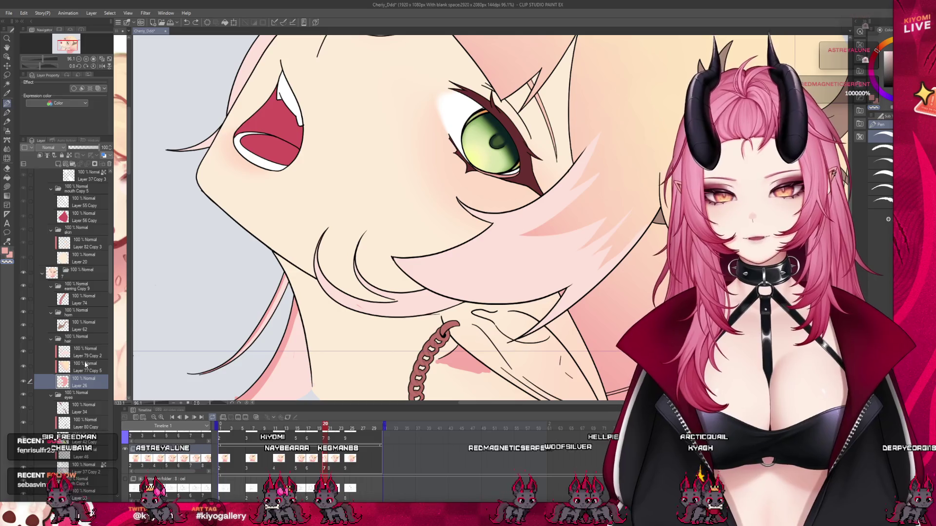
- Select Layer 79 Copy 2 in the hair folder and jump through timeline cels to other poses
click(55, 322)
click(74, 333)
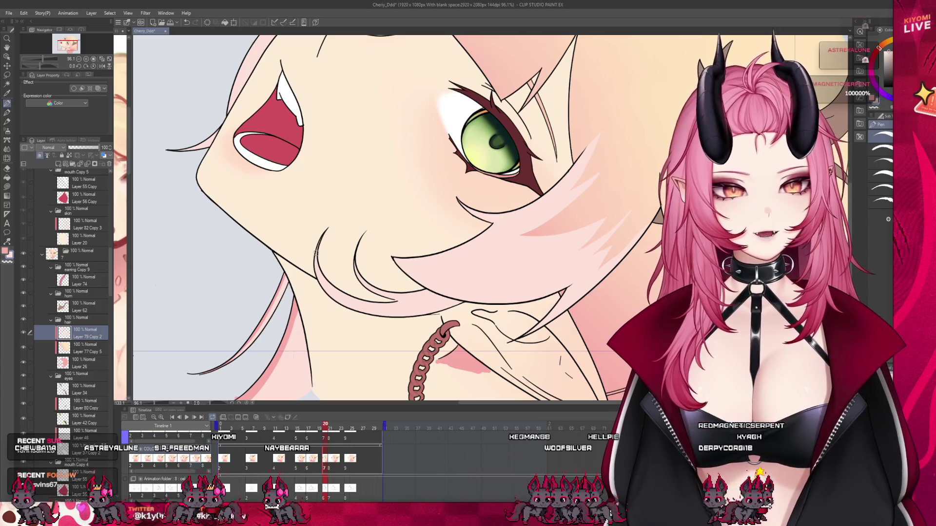
scroll(362, 227, down, 2)
scroll(362, 228, down, 1)
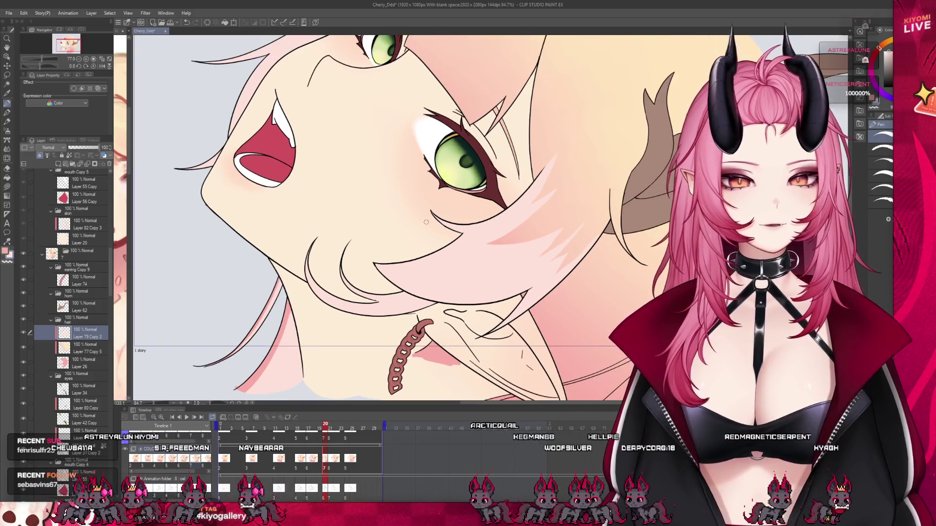
scroll(365, 242, down, 2)
scroll(367, 254, down, 2)
scroll(366, 254, up, 3)
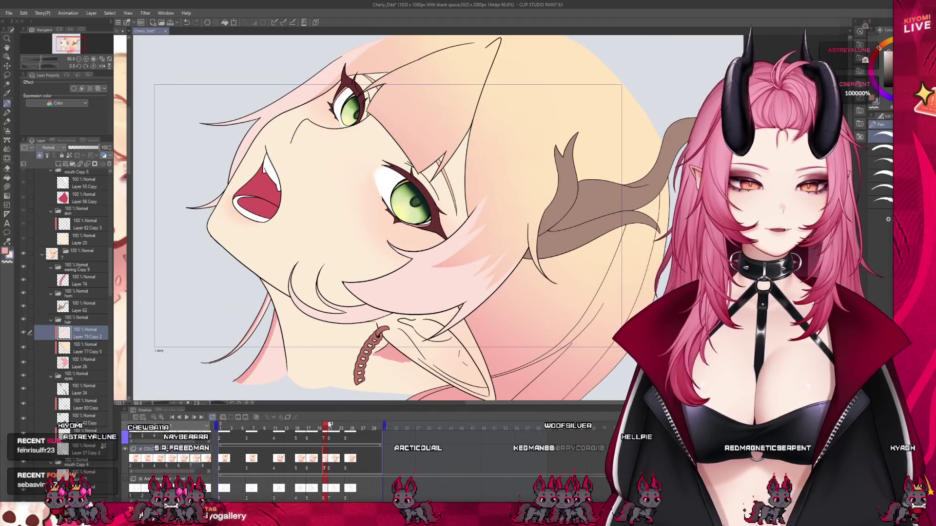
click(303, 430)
click(325, 428)
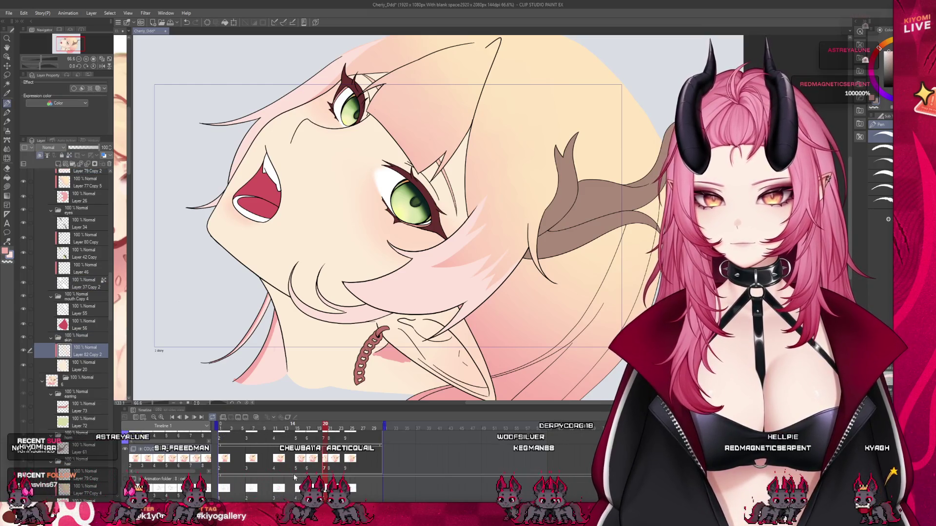
click(301, 464)
click(305, 465)
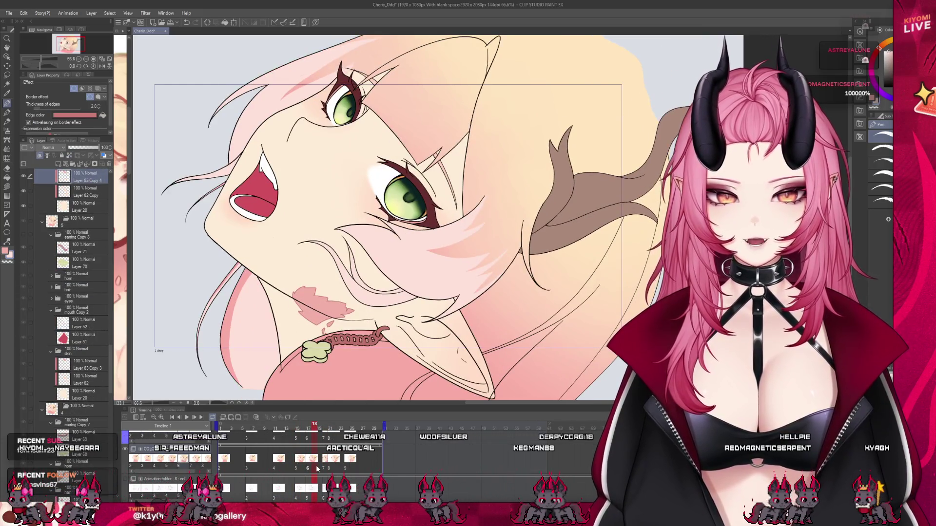
- Click through successive timeline cels to reach the chain-only earring frame
click(306, 466)
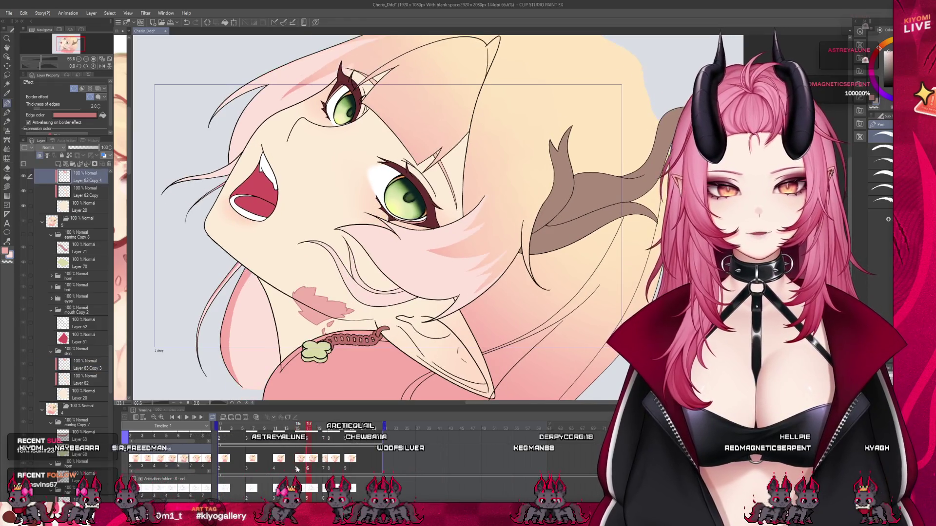
scroll(82, 252, up, 2)
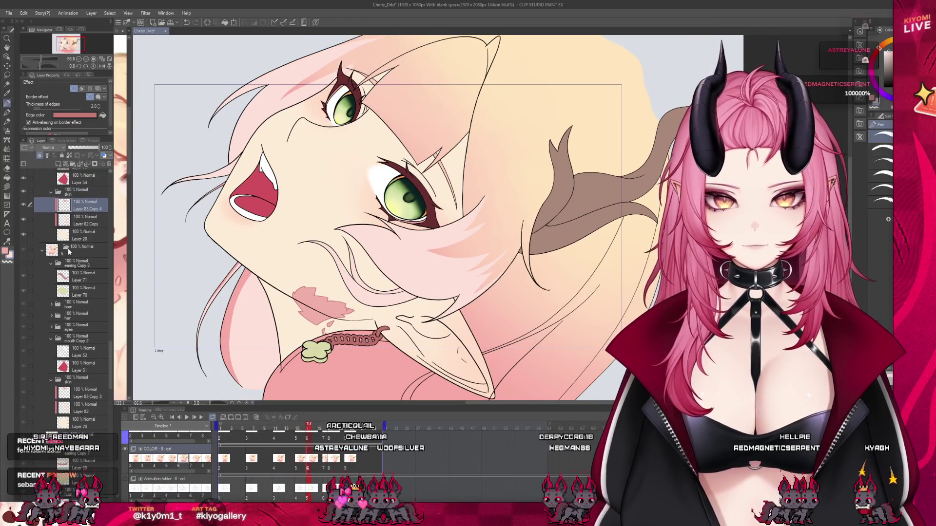
scroll(77, 260, up, 2)
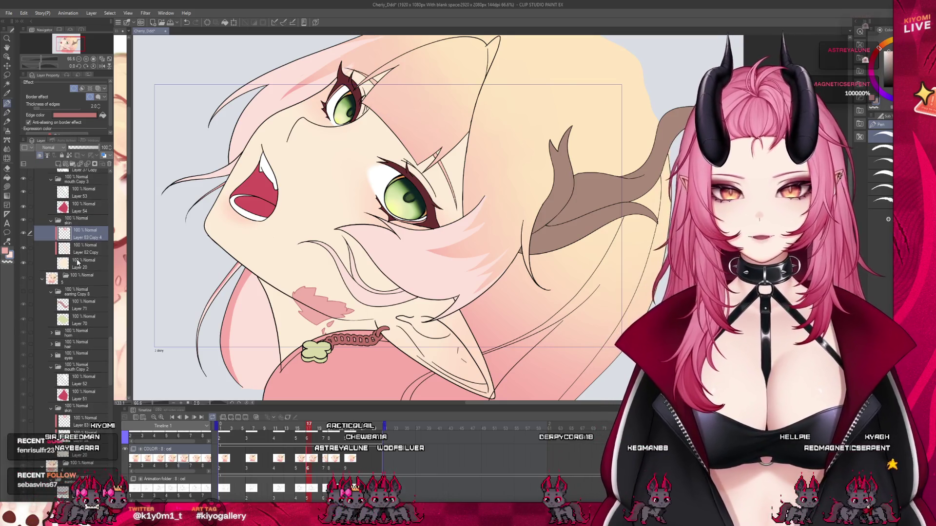
click(324, 460)
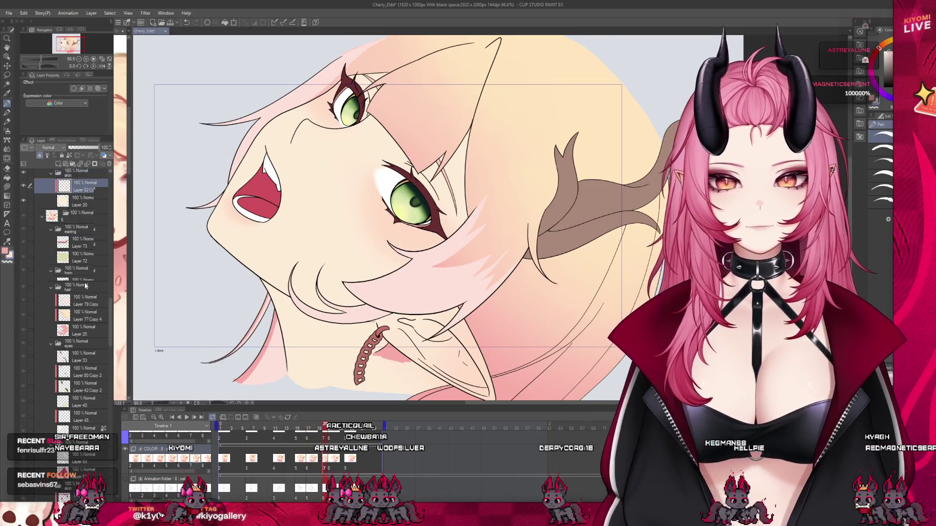
scroll(73, 278, up, 2)
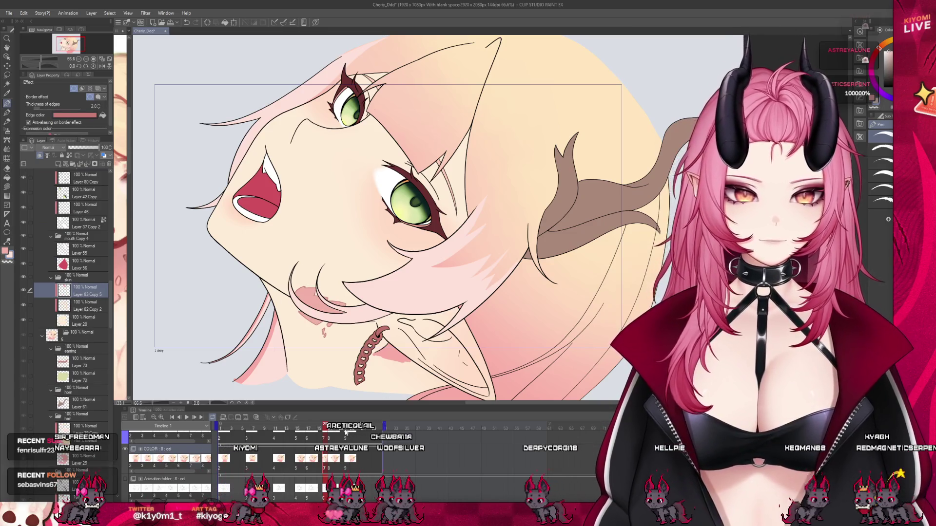
click(309, 426)
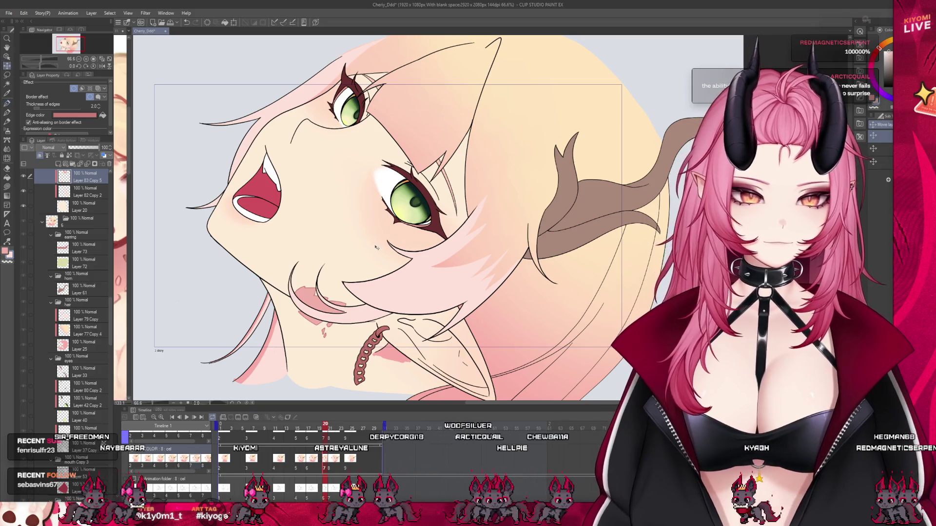
click(320, 426)
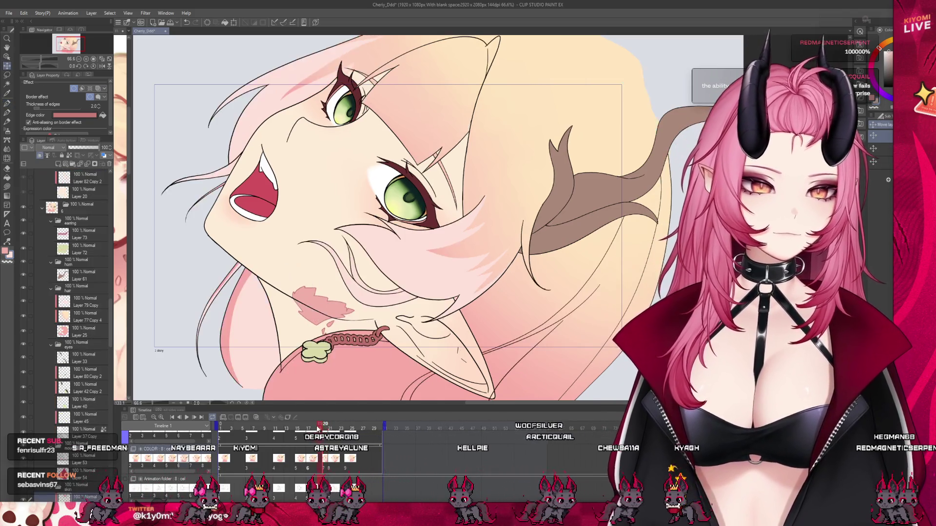
click(320, 426)
click(323, 427)
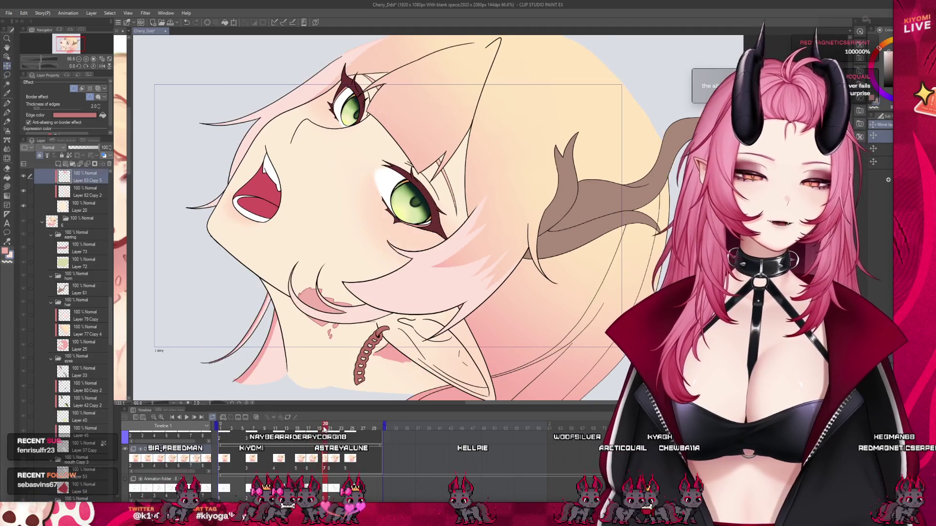
scroll(341, 258, down, 3)
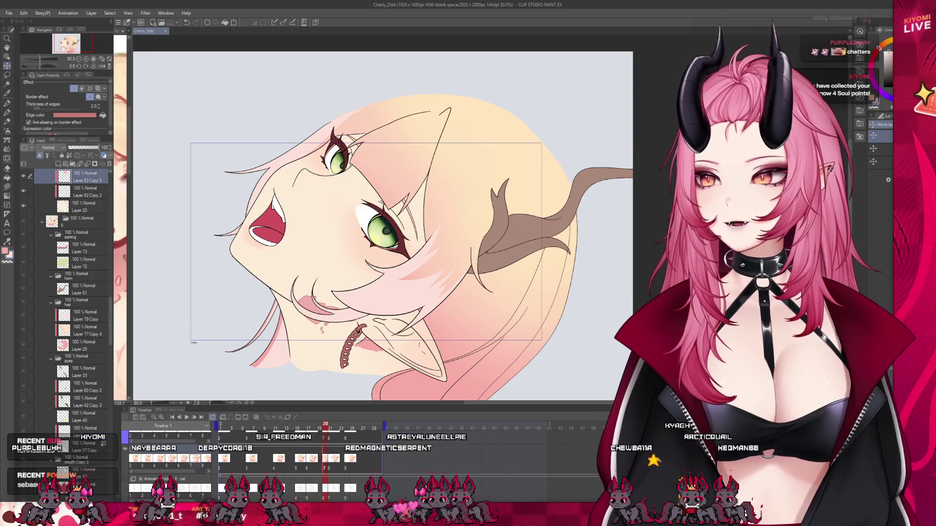
scroll(395, 220, up, 1)
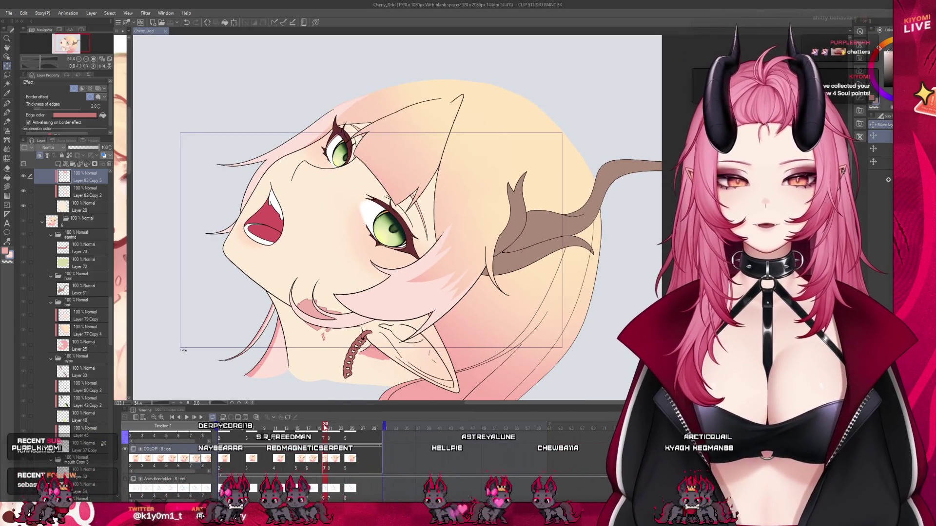
- Step frame by frame through the tilted-head drawings checking the pink neck mark
key(Right)
drag(324, 431, 326, 431)
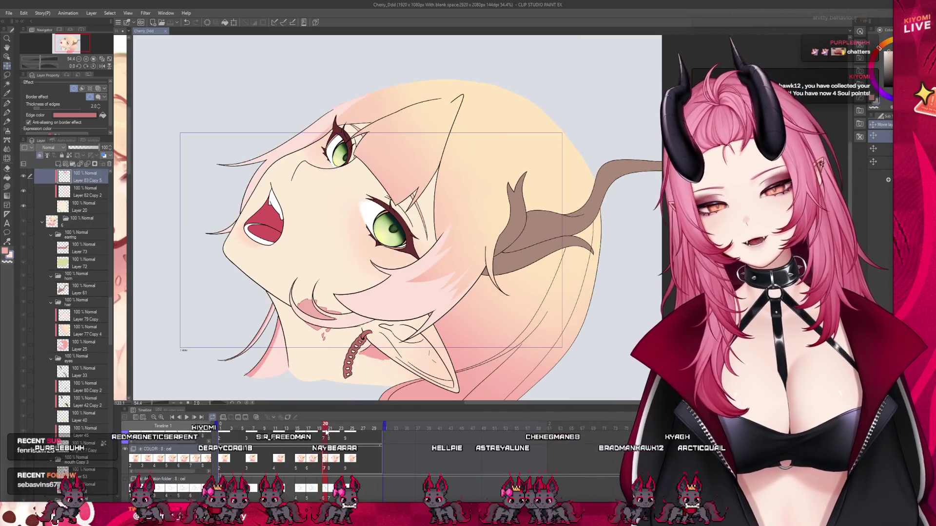
scroll(82, 217, up, 2)
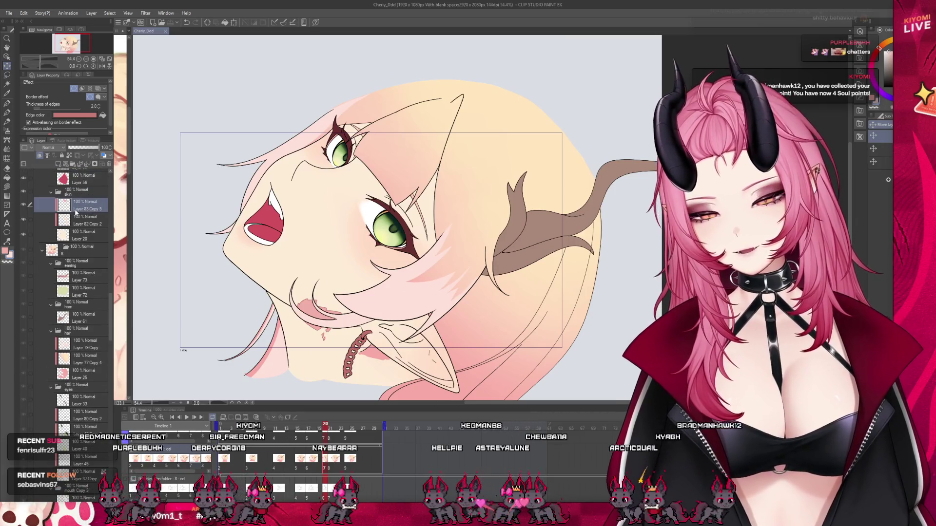
key(Right)
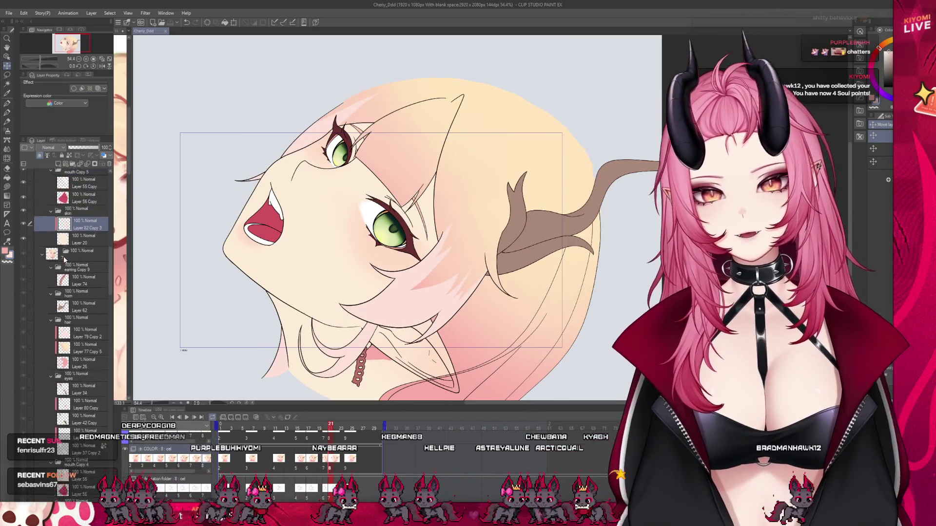
key(Right)
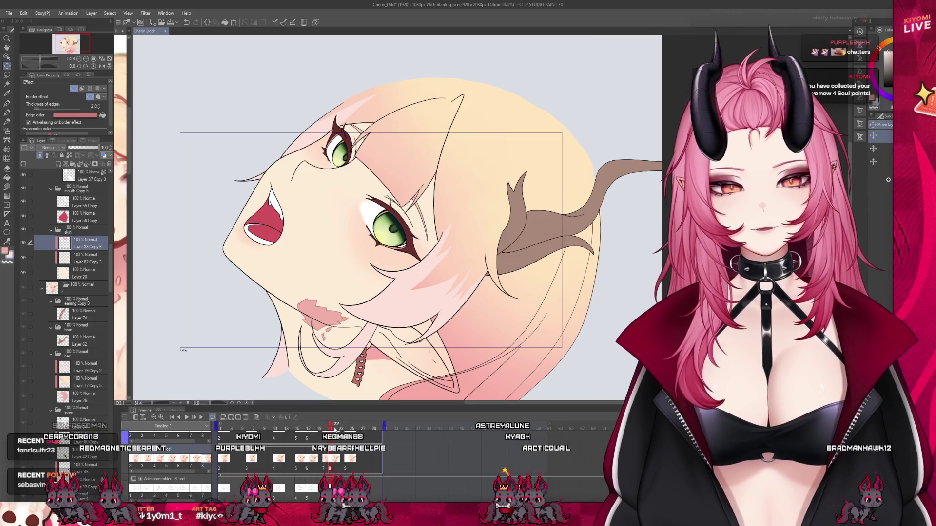
key(Right)
key(Left)
scroll(66, 293, up, 2)
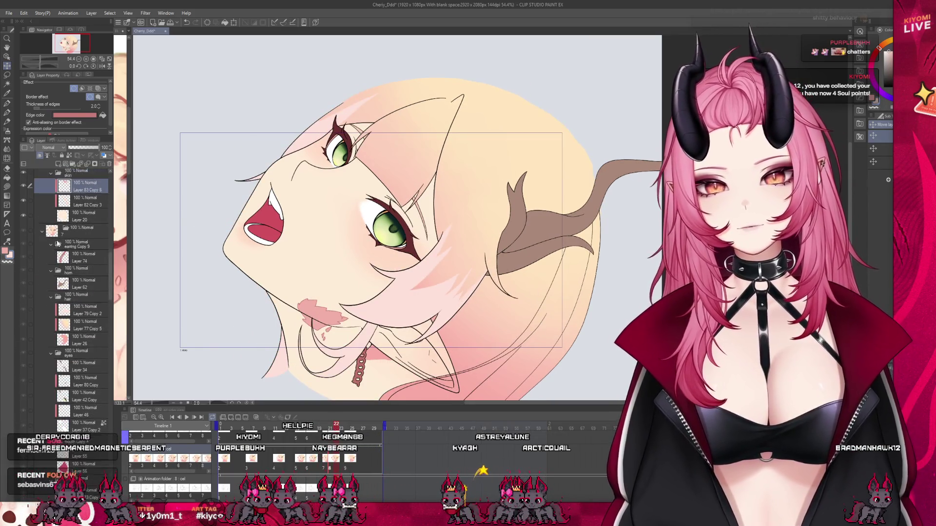
scroll(67, 292, up, 2)
scroll(66, 292, up, 2)
scroll(66, 293, up, 2)
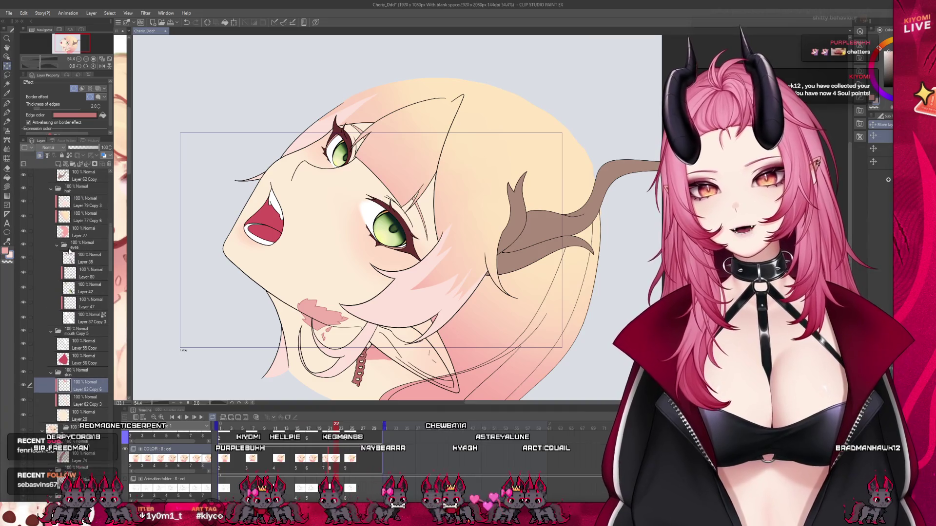
scroll(96, 226, up, 2)
key(Right)
key(Right)
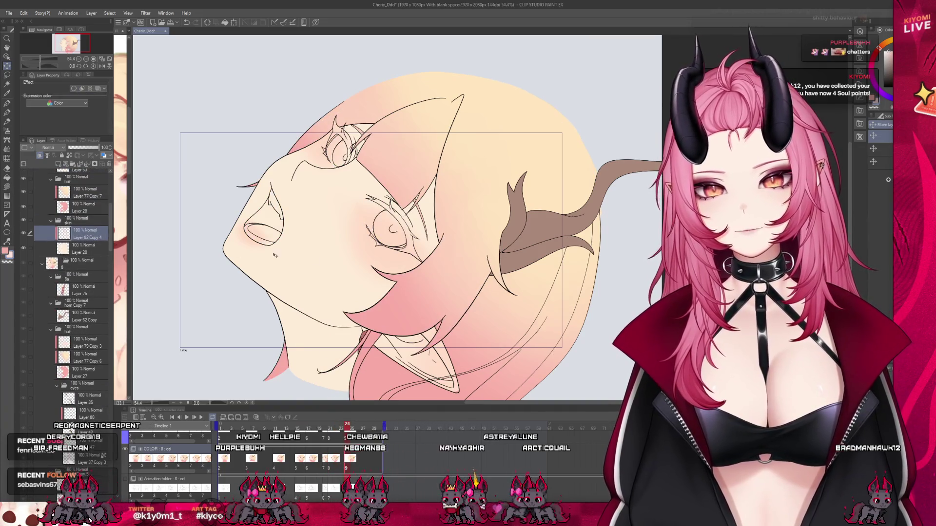
- Scrub the playhead forward to around frame 30 and back to about frame 28
drag(351, 427, 389, 434)
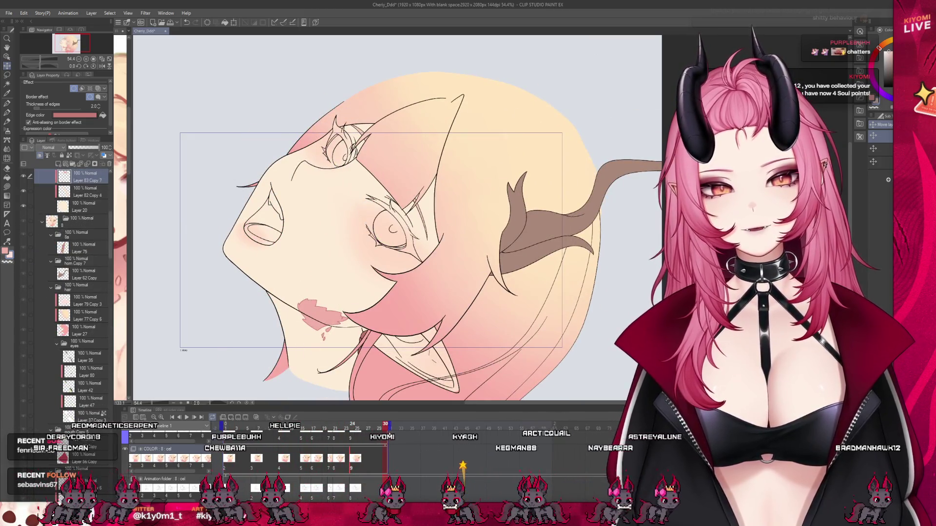
mouse_move(388, 435)
mouse_down()
mouse_move(375, 448)
mouse_move(258, 457)
mouse_up()
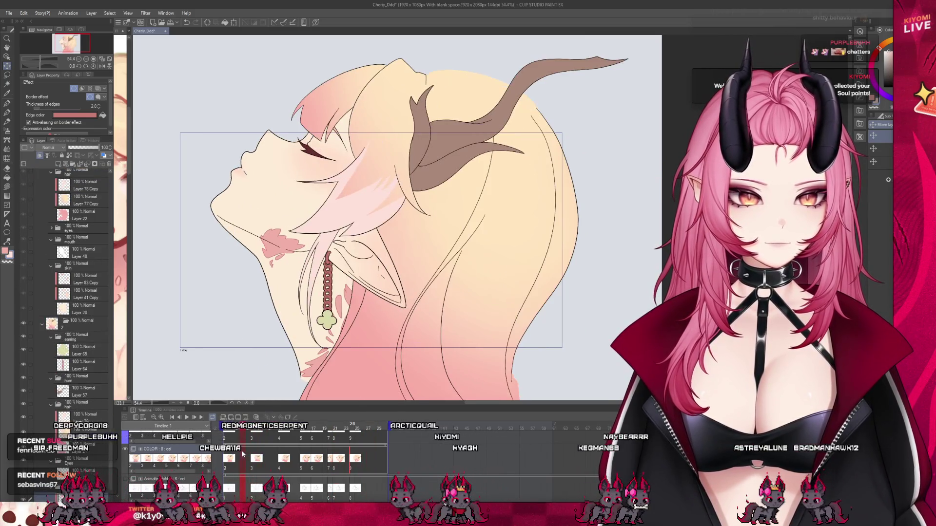
scroll(366, 292, down, 3)
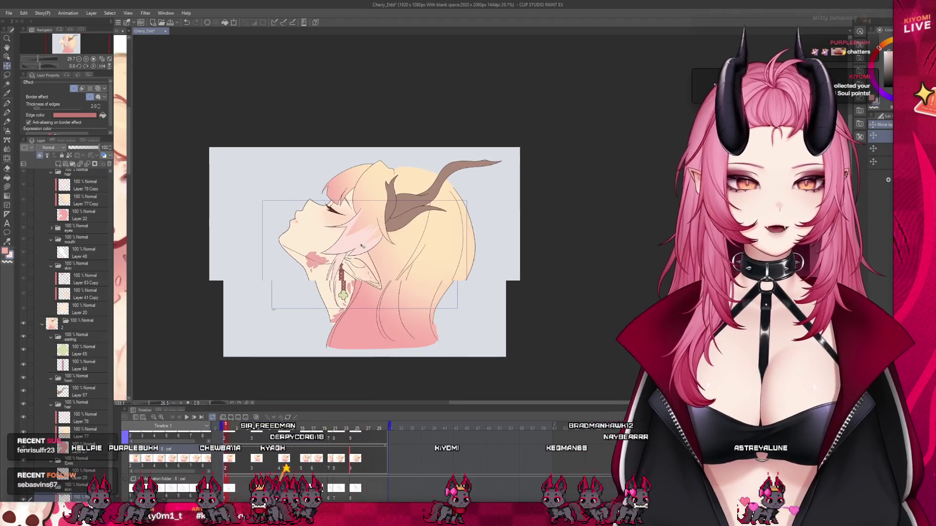
scroll(347, 263, up, 2)
scroll(346, 263, up, 2)
scroll(417, 220, up, 1)
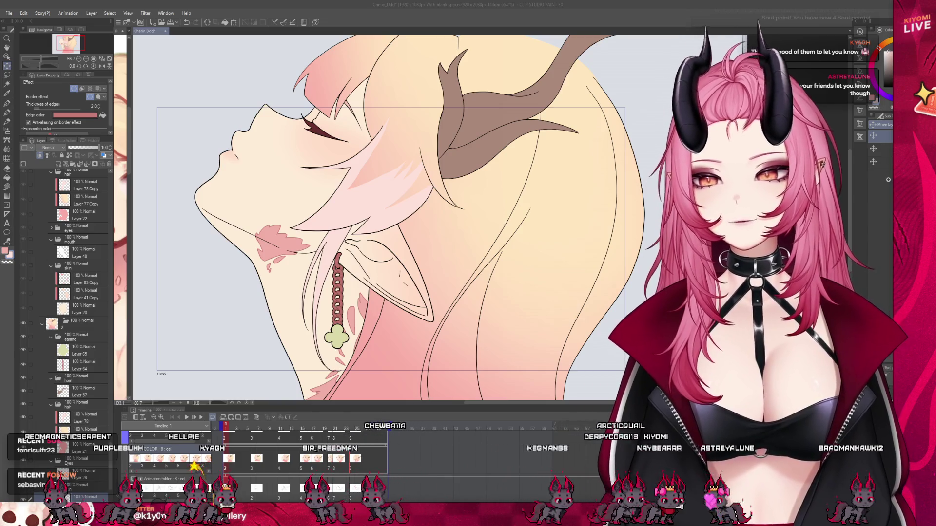
scroll(417, 219, down, 1)
scroll(417, 219, up, 1)
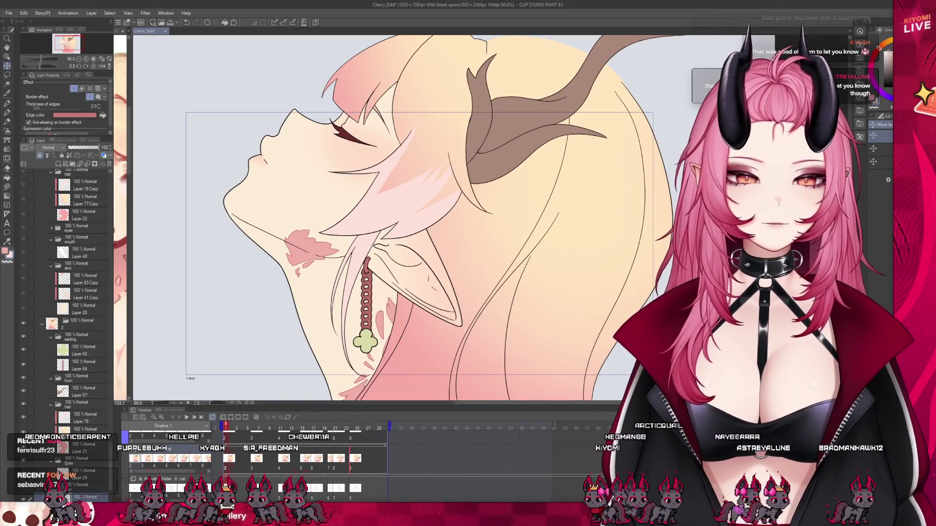
- Play the animation, then scrub the playhead to the open-mouth tilted-head cel
key(space)
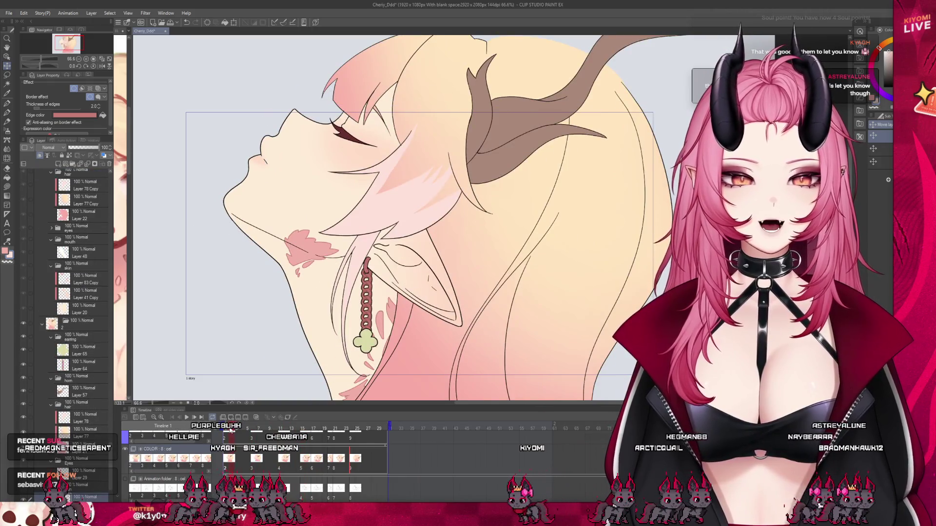
scroll(417, 220, down, 1)
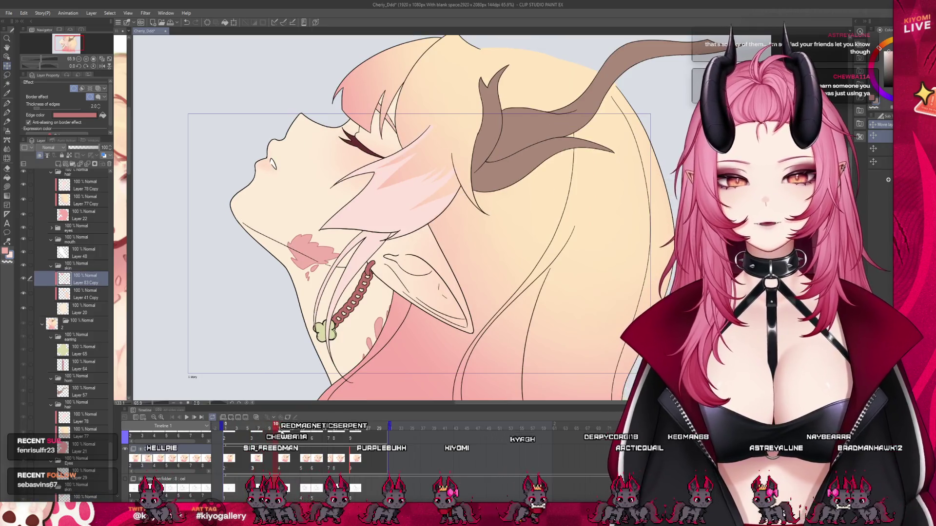
drag(227, 430, 309, 439)
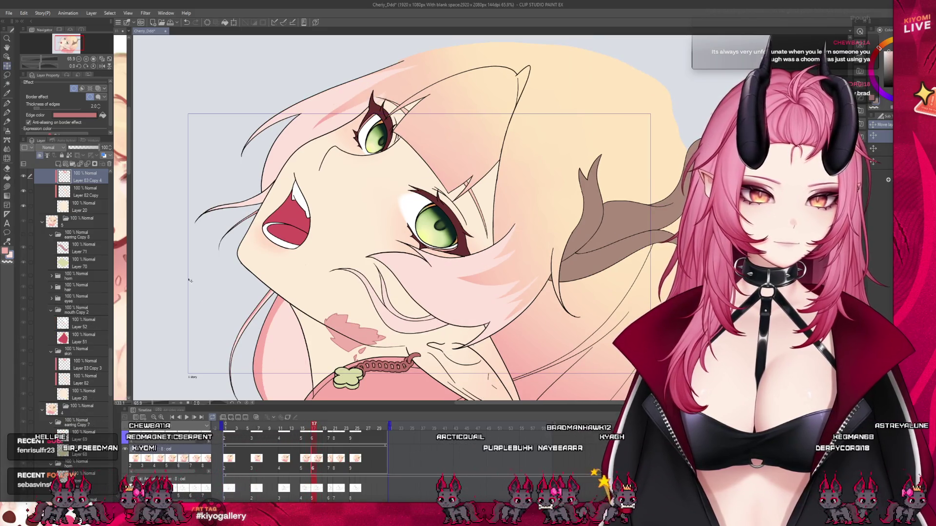
scroll(100, 230, up, 1)
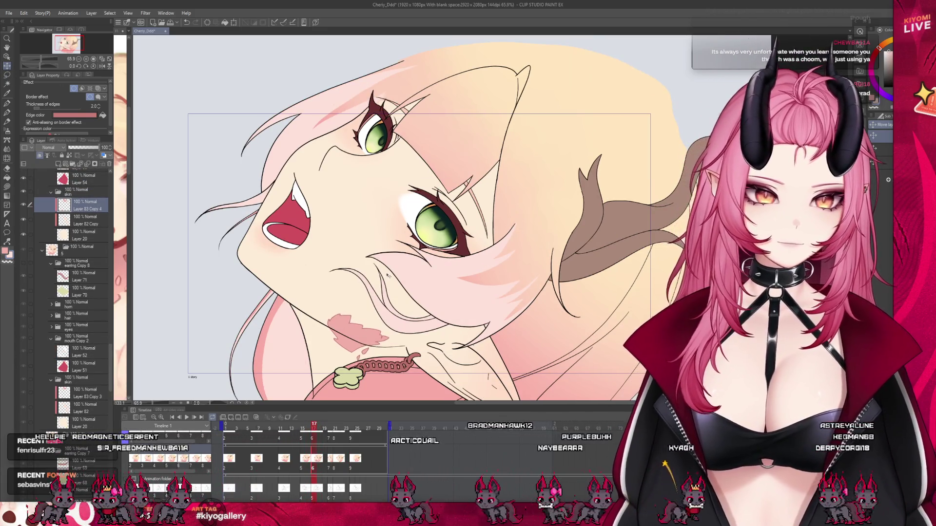
drag(314, 433, 378, 433)
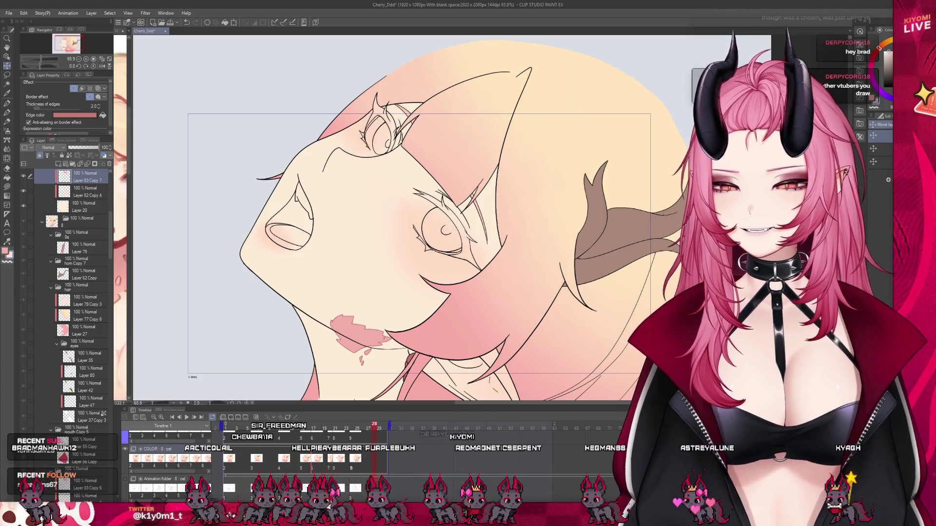
scroll(244, 215, down, 2)
scroll(245, 216, down, 2)
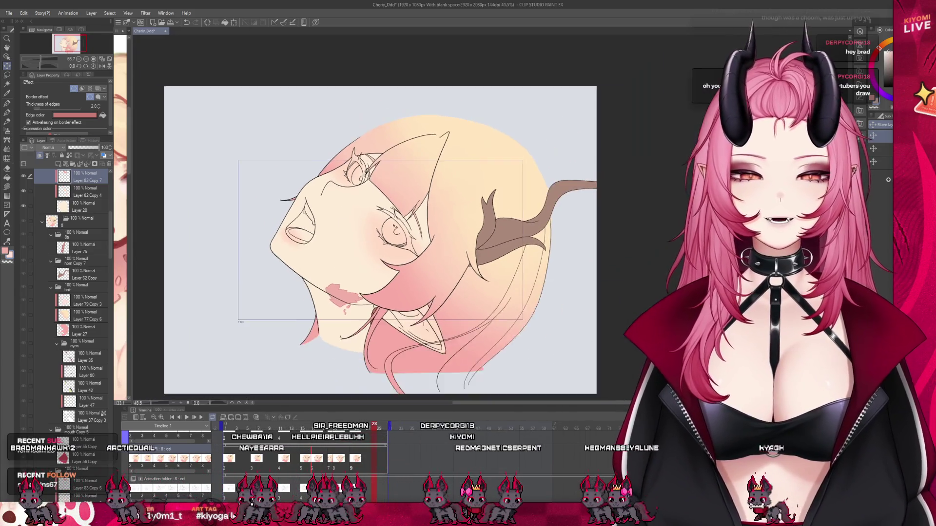
scroll(244, 215, up, 1)
key(Left)
key(Left)
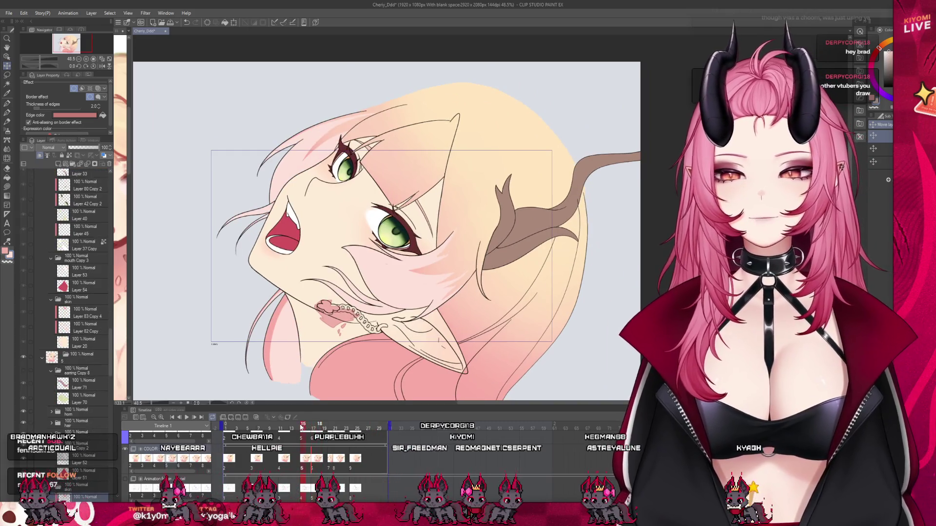
key(Right)
key(Right)
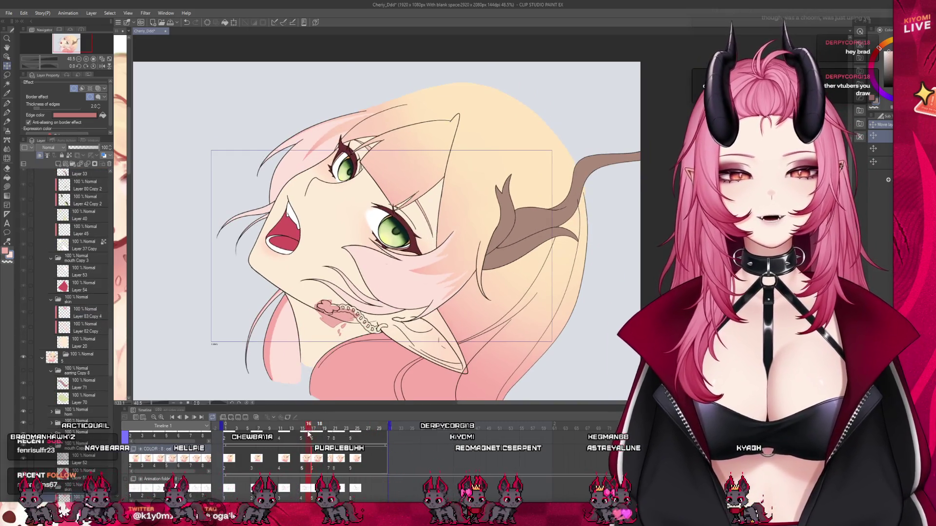
key(Right)
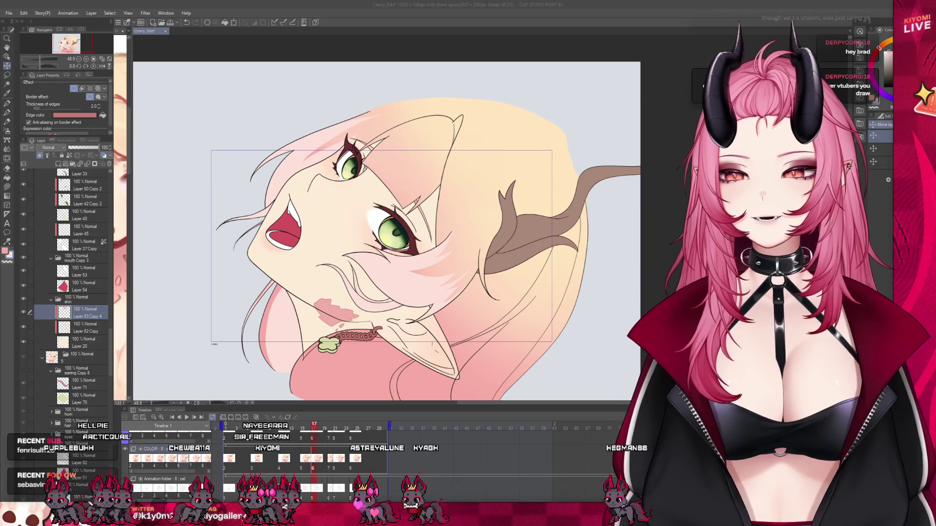
scroll(338, 271, up, 1)
scroll(338, 271, up, 1)
scroll(338, 271, up, 1)
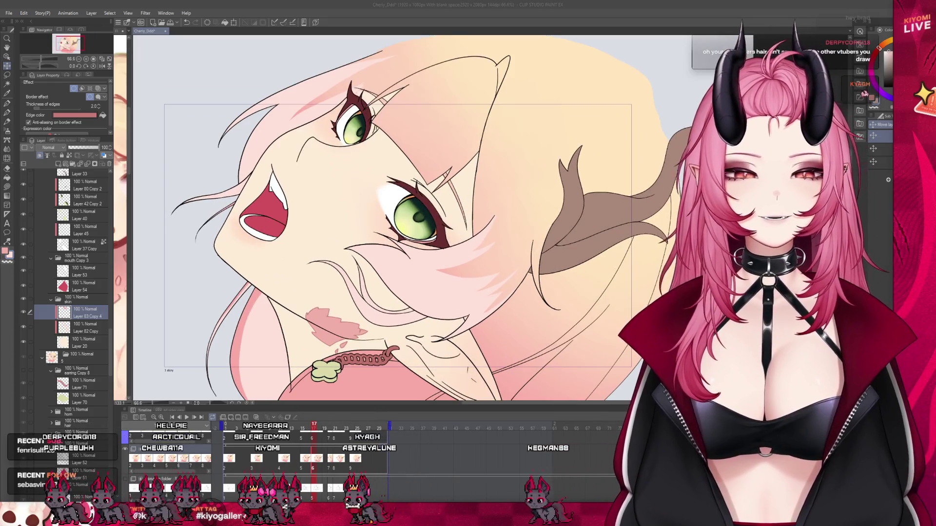
- Step and scrub forward through the frames, enlarging the pink mark near the chin
key(Left)
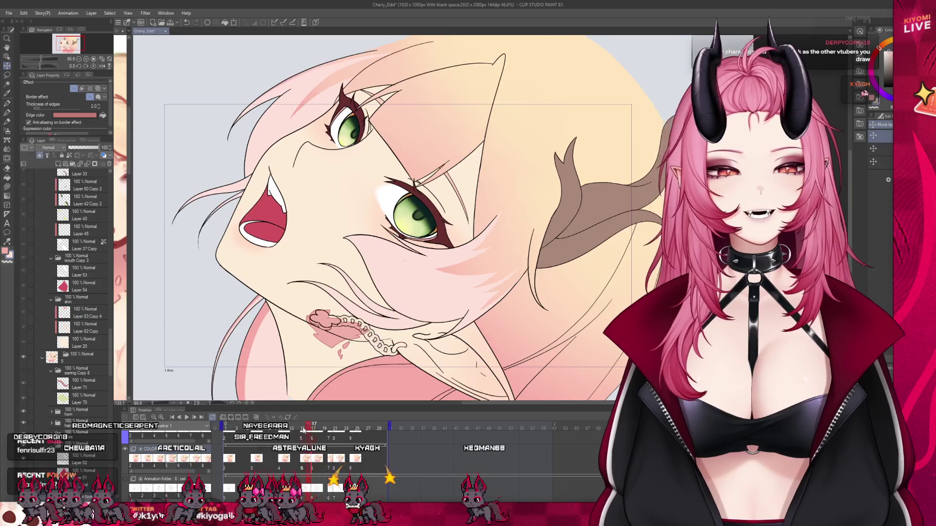
key(Right)
key(Right)
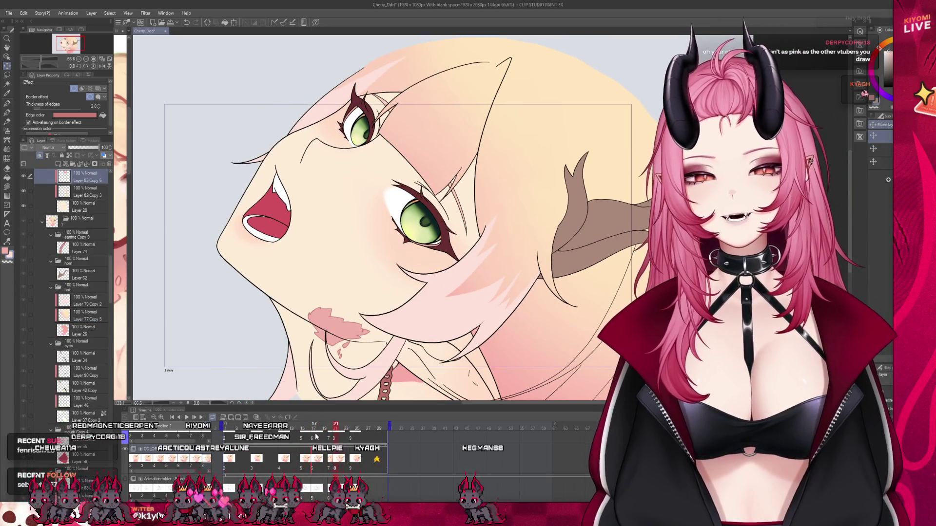
key(Right)
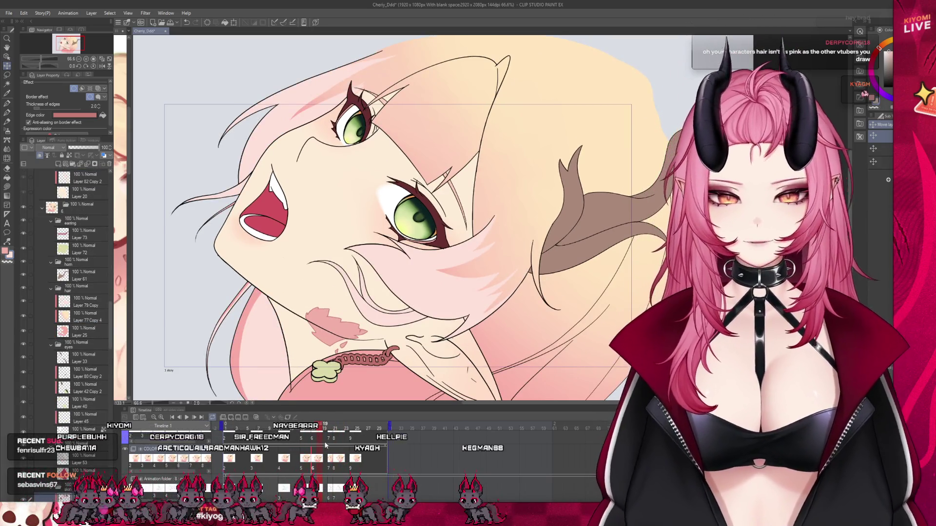
mouse_move(321, 431)
mouse_down()
mouse_move(341, 437)
mouse_move(324, 448)
mouse_up()
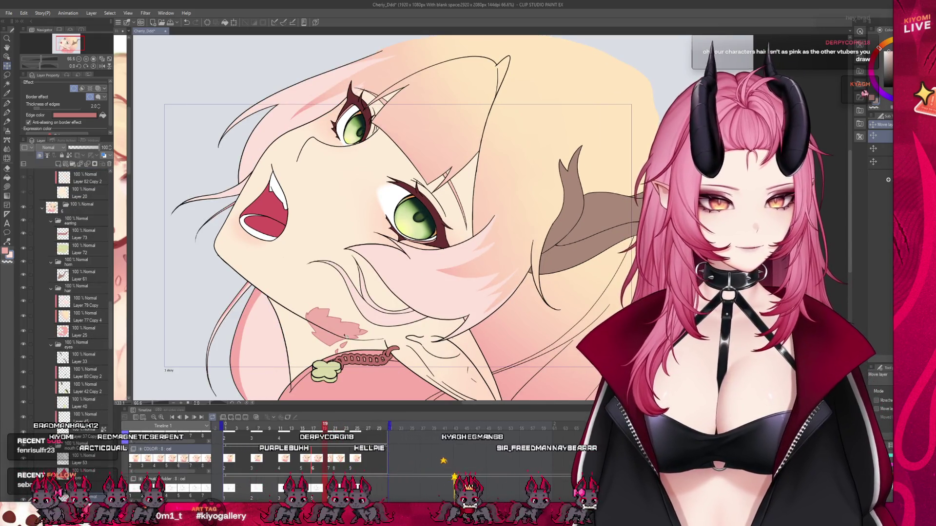
drag(315, 317, 329, 338)
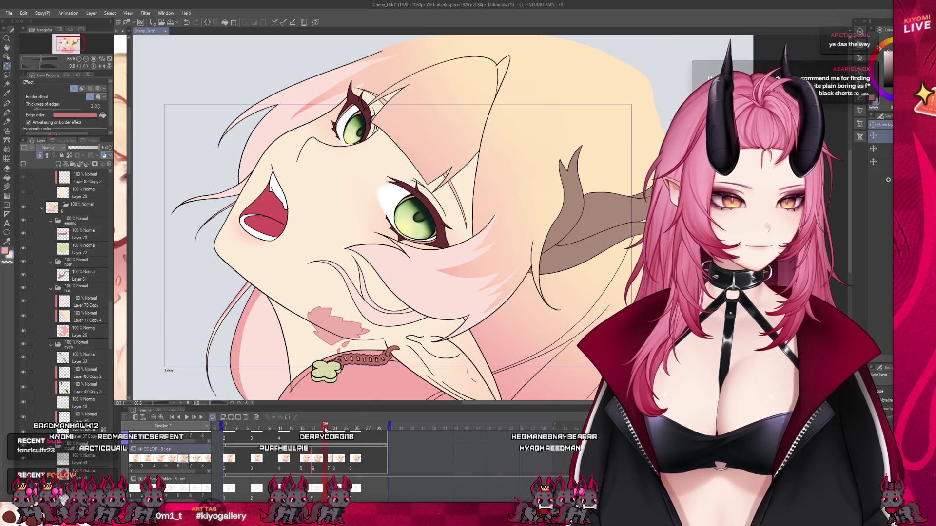
drag(324, 432, 362, 433)
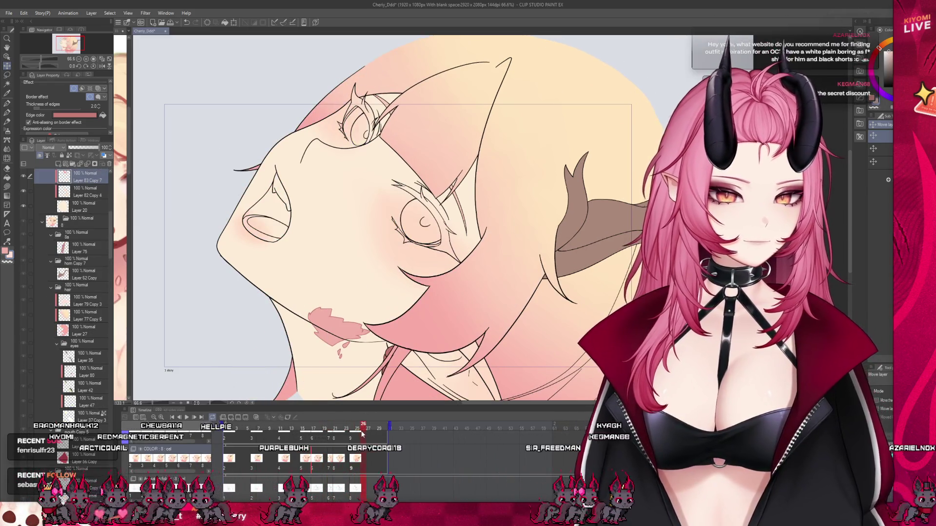
- Fit the drawing in view and jump between frames, playing the animation to review it
key(ctrl+minus)
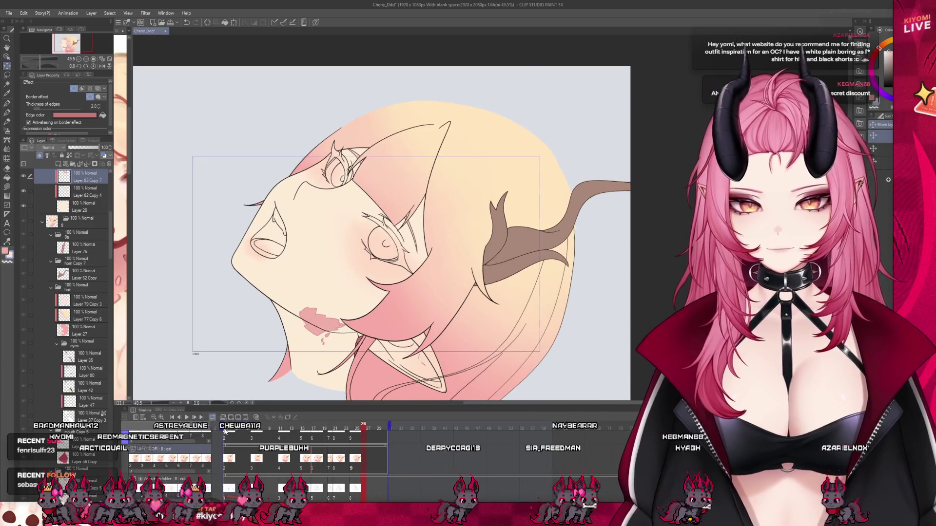
click(189, 418)
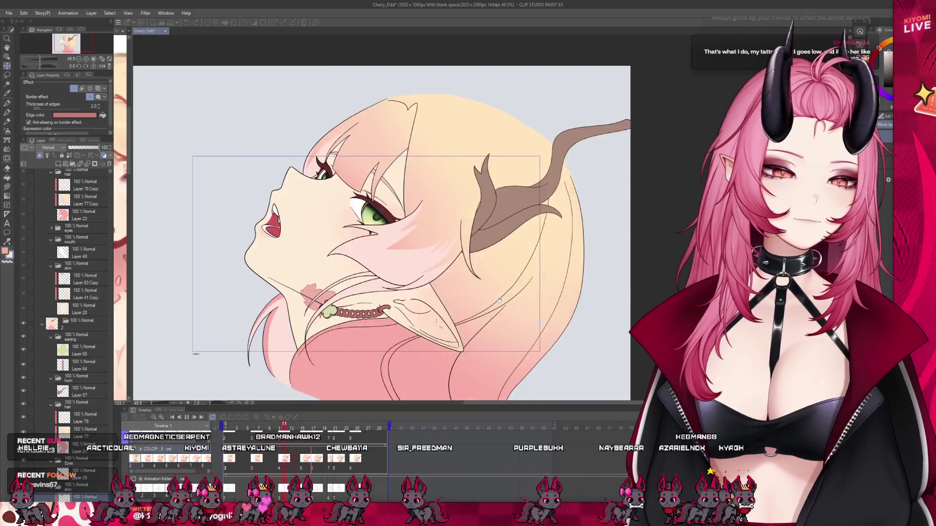
key(ctrl+plus)
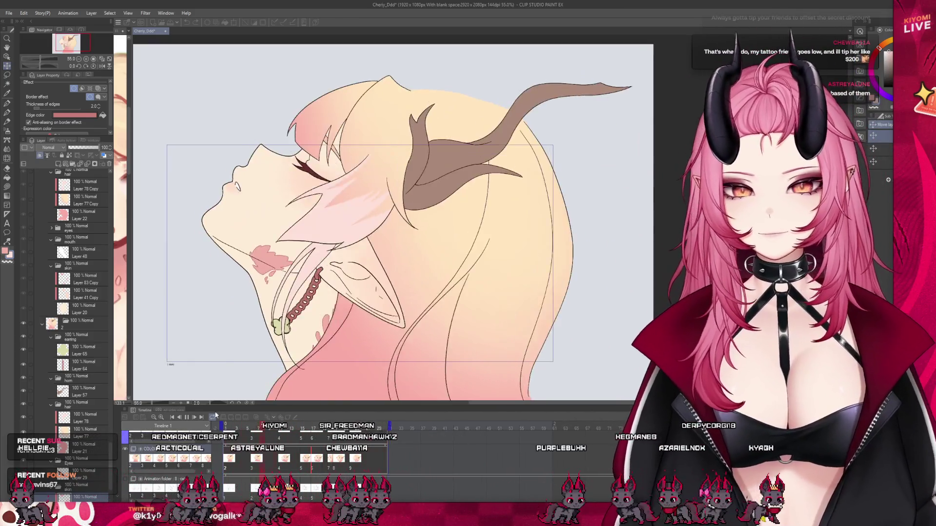
click(215, 415)
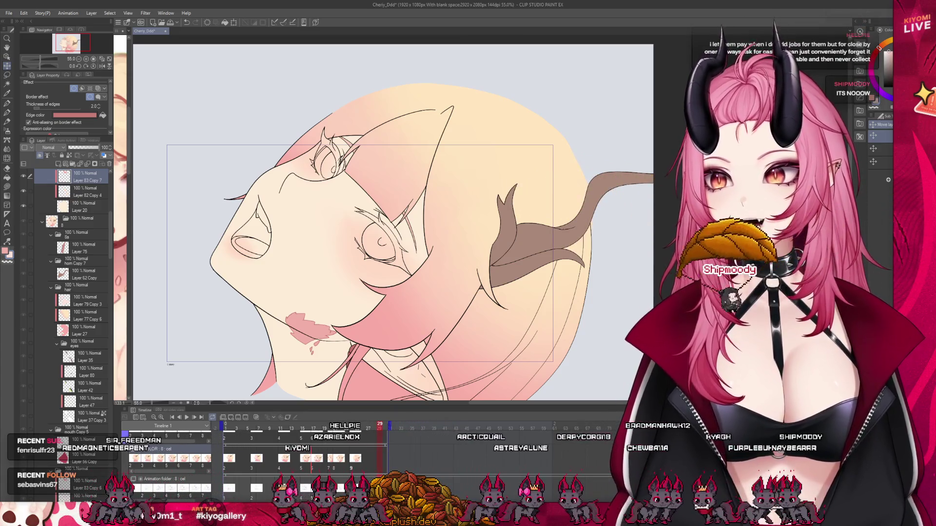
scroll(393, 219, up, 3)
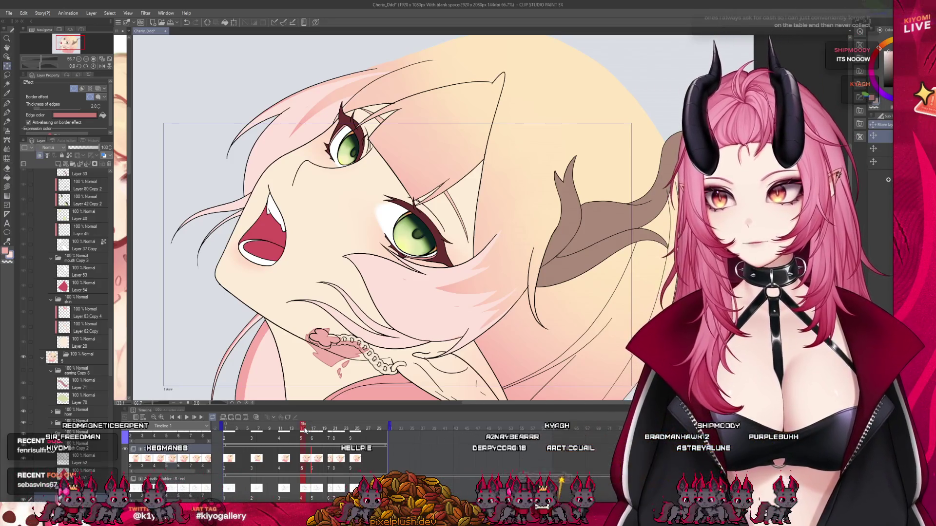
click(233, 430)
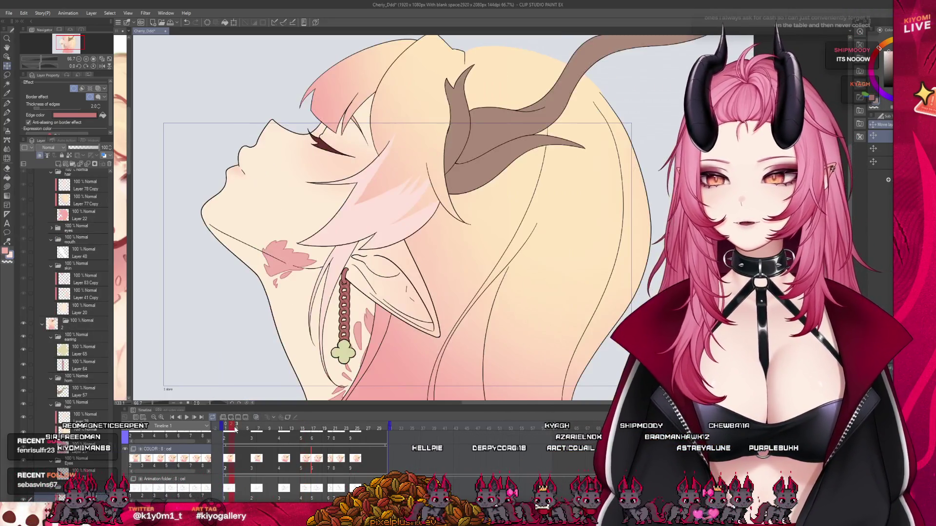
key(space)
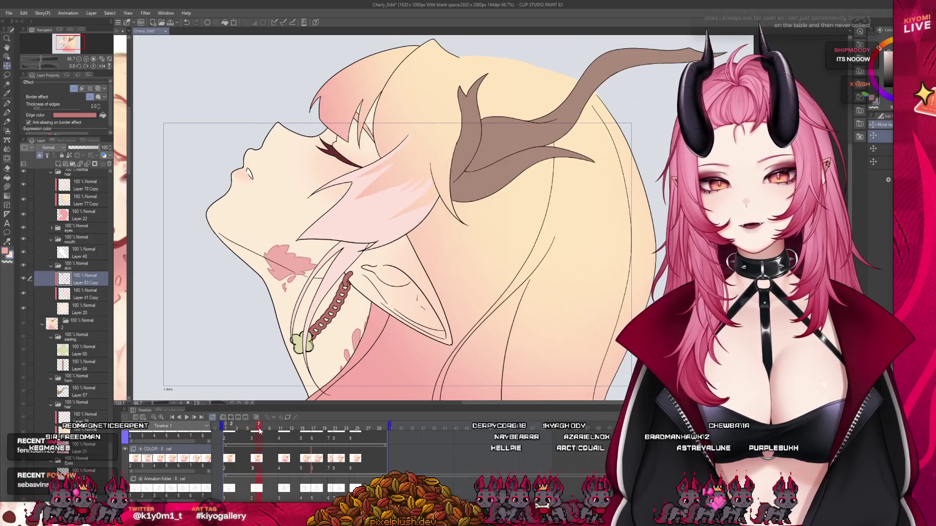
click(231, 438)
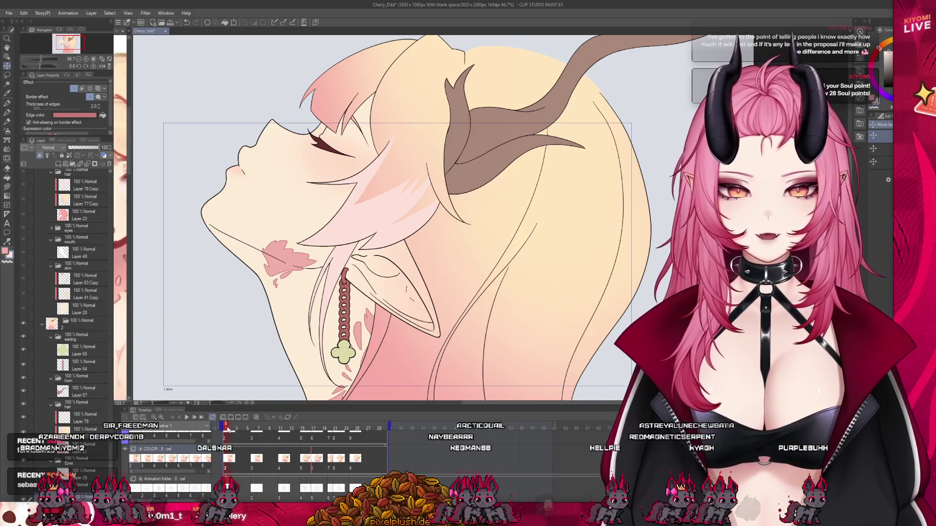
- Save the animated illustration and create a new blank Illustration canvas
drag(224, 426, 244, 429)
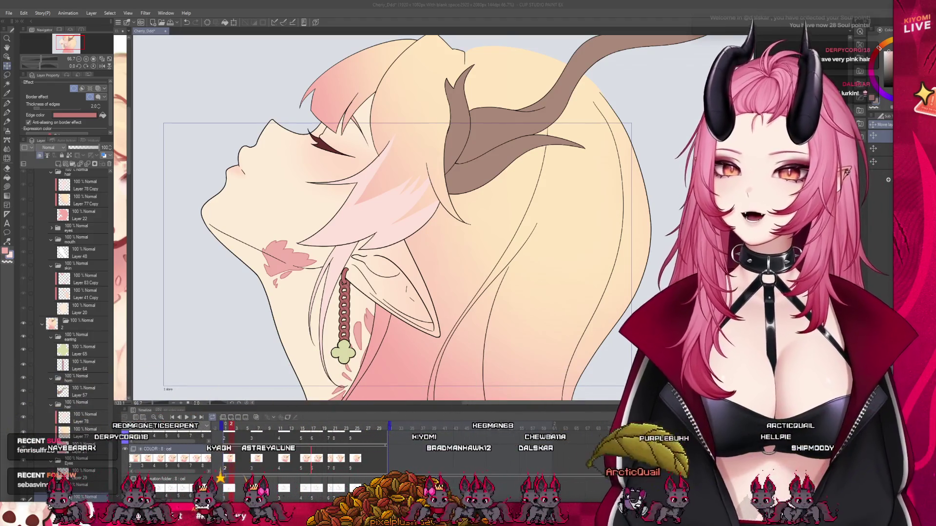
key(ctrl+s)
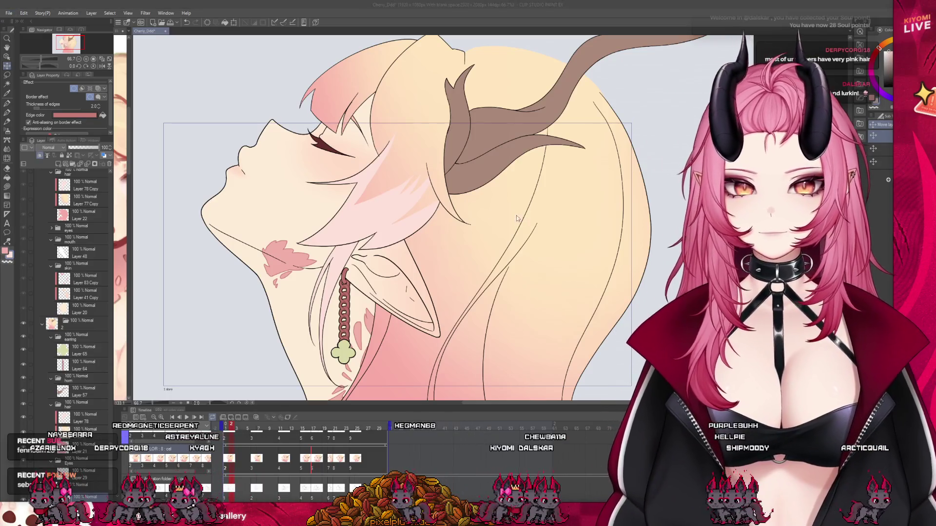
key(ctrl+n)
key(Return)
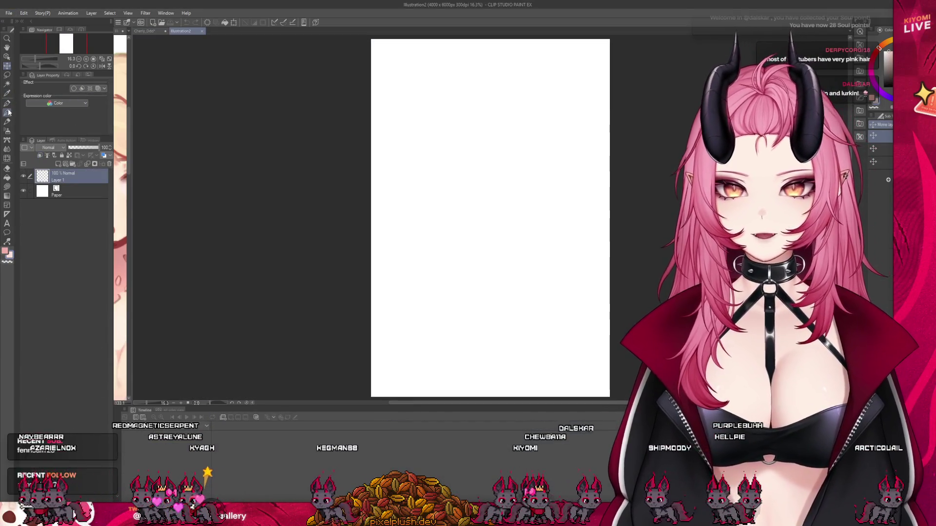
scroll(395, 146, down, 1)
scroll(400, 137, up, 3)
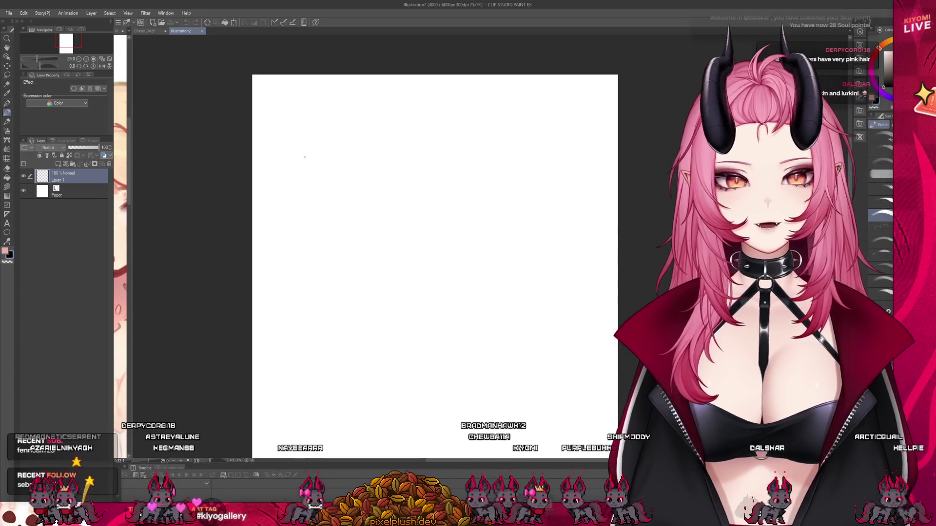
- Handwrite 'Goth/alt x Cyberpunk' on the blank page with the pen
mouse_move(305, 155)
mouse_down()
mouse_move(308, 170)
mouse_move(320, 167)
mouse_move(297, 174)
mouse_move(302, 169)
mouse_up()
key(ctrl+z)
key(ctrl+z)
mouse_move(315, 165)
mouse_down()
mouse_move(315, 175)
mouse_move(318, 169)
mouse_up()
mouse_move(320, 164)
mouse_down()
mouse_move(323, 176)
mouse_move(363, 176)
mouse_up()
mouse_move(369, 162)
mouse_down()
mouse_move(370, 176)
mouse_move(374, 167)
mouse_up()
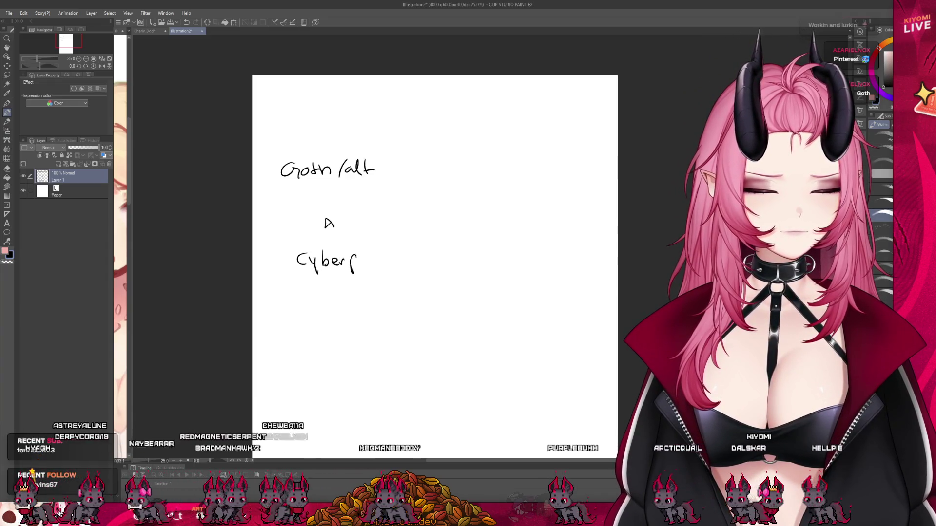
drag(377, 251, 393, 264)
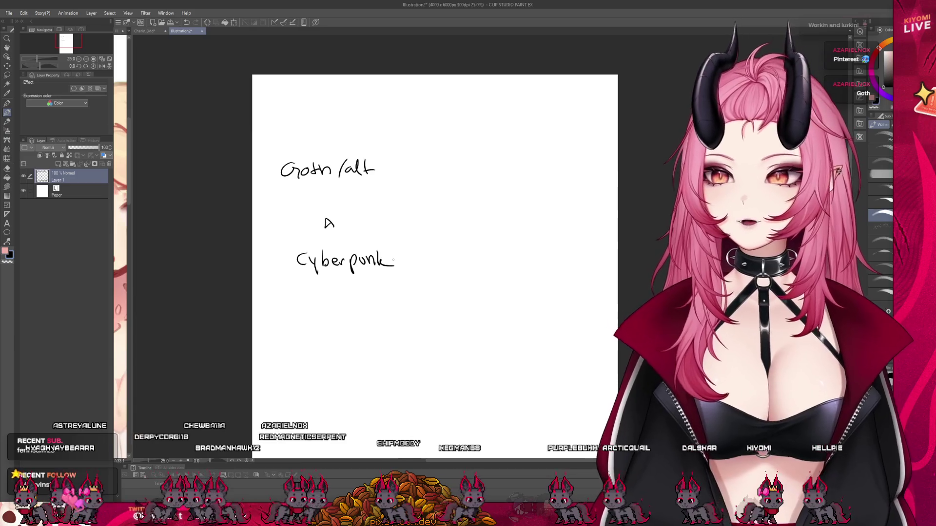
- Box in the note, draw a connector line and try a first orange palette band
mouse_move(279, 142)
mouse_down()
mouse_move(418, 148)
mouse_move(411, 305)
mouse_up()
drag(274, 287, 402, 291)
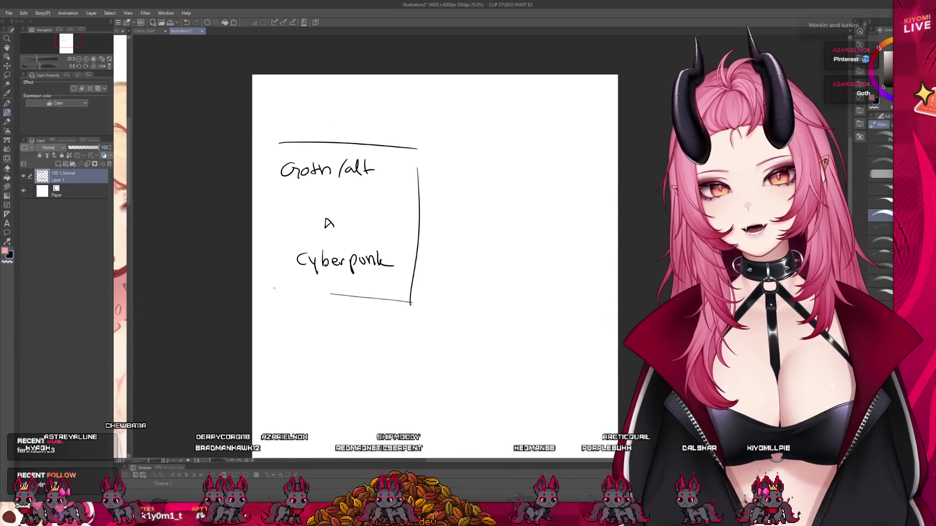
drag(330, 294, 411, 303)
drag(422, 201, 492, 197)
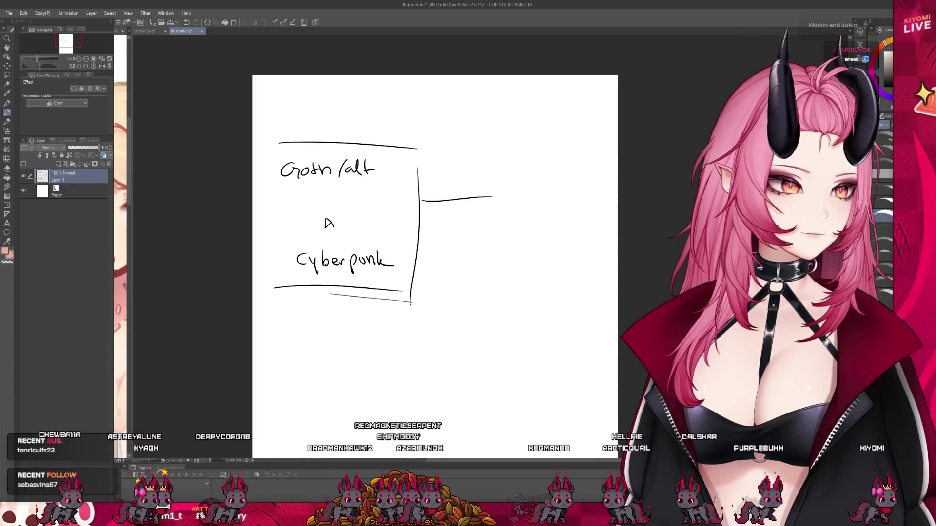
drag(491, 171, 561, 172)
key(ctrl+z)
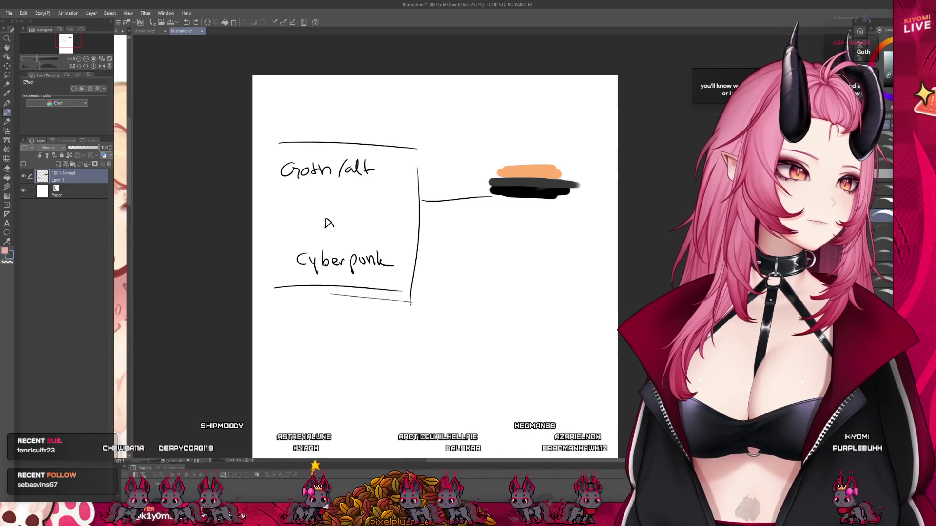
- Widen the grey band, then undo a pink test tone and the smeared black extension
mouse_move(534, 205)
mouse_down()
mouse_move(564, 196)
mouse_move(510, 212)
mouse_up()
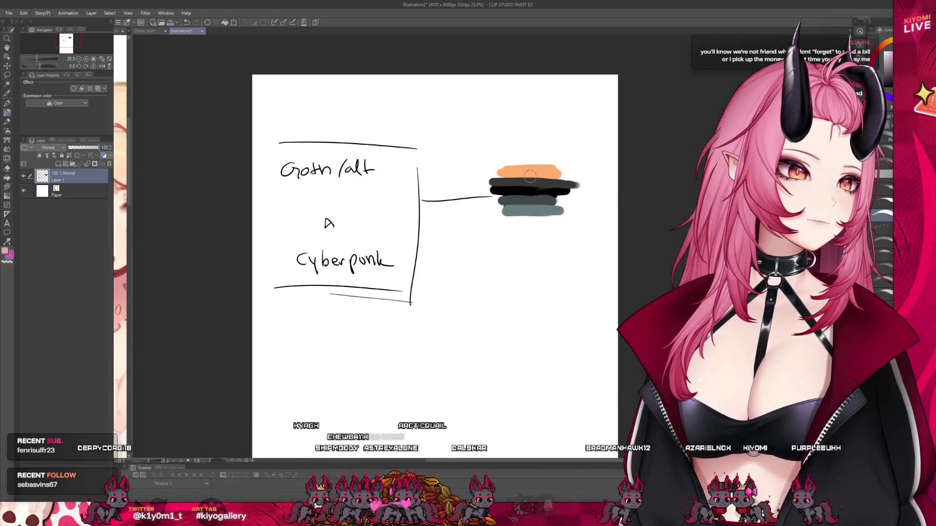
drag(497, 173, 565, 168)
key(ctrl+z)
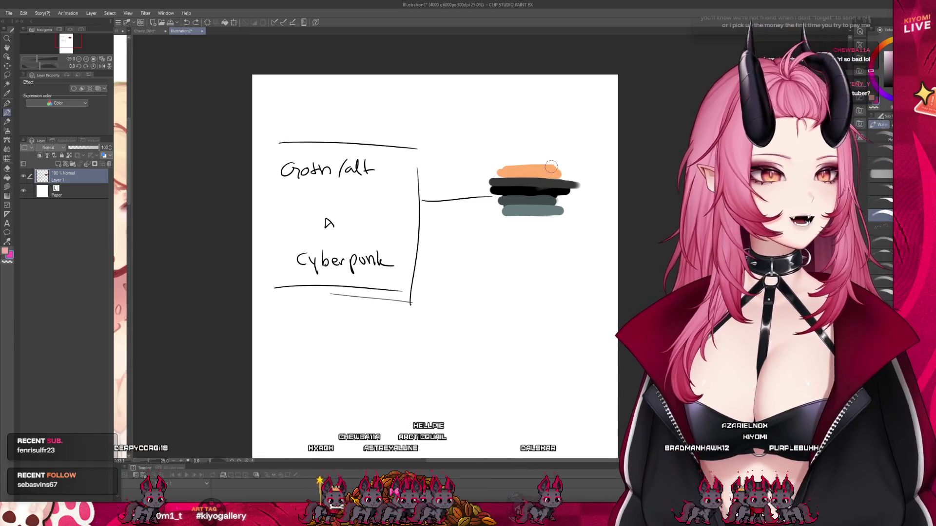
key(ctrl+z)
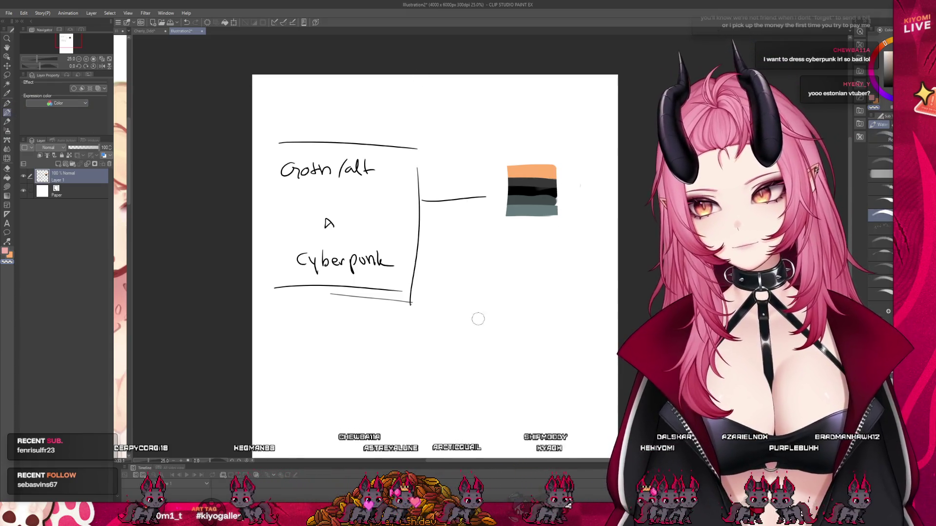
- Try orange arrows toward the text box, undo them, and add a short curve below the Cyberpunk box
mouse_move(418, 90)
mouse_down()
mouse_move(448, 84)
mouse_move(424, 123)
mouse_up()
key(ctrl+z)
key(ctrl+z)
mouse_move(456, 91)
mouse_down()
mouse_move(404, 134)
mouse_move(439, 130)
mouse_up()
key(ctrl+z)
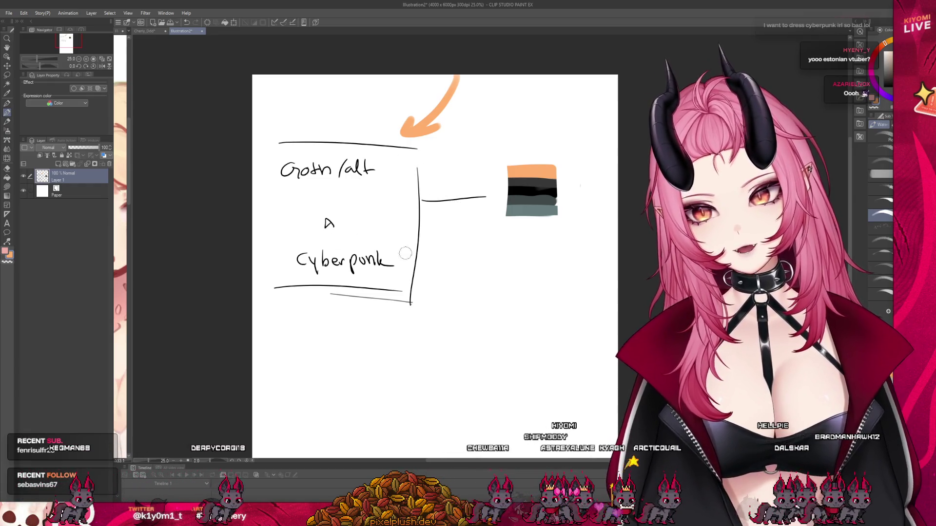
key(ctrl+z)
key(ctrl+z)
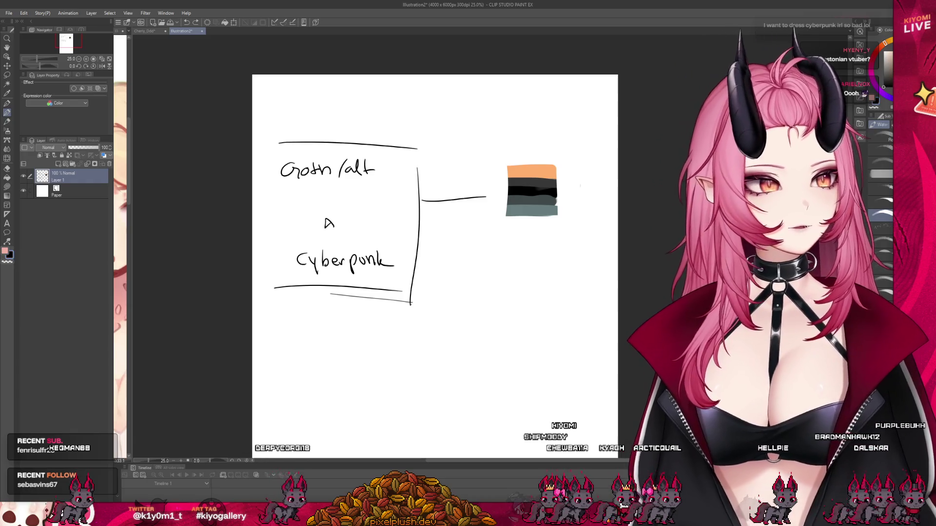
drag(311, 344, 346, 335)
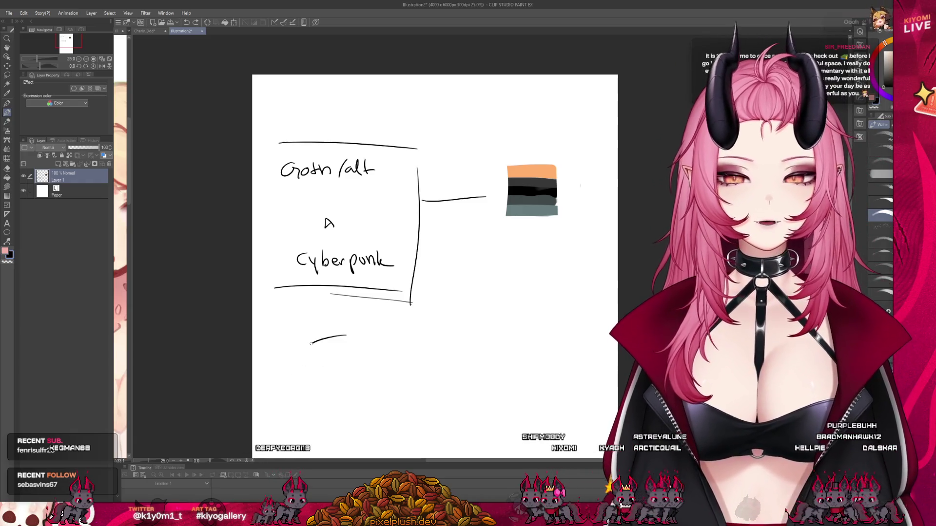
- Undo the curve and rough in an arm shape with a shorter diagonal, upper outline and downward extension
key(ctrl+z)
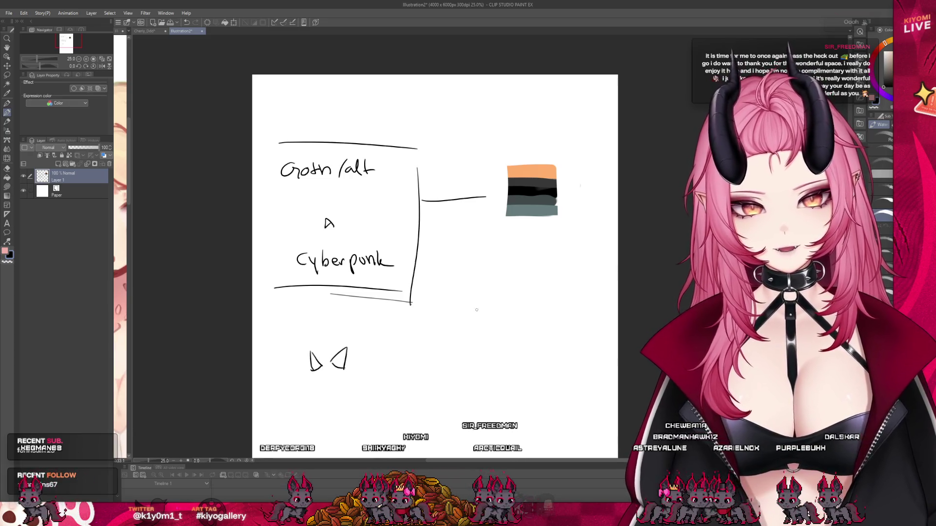
mouse_move(477, 311)
mouse_down()
mouse_move(422, 333)
mouse_move(421, 358)
mouse_up()
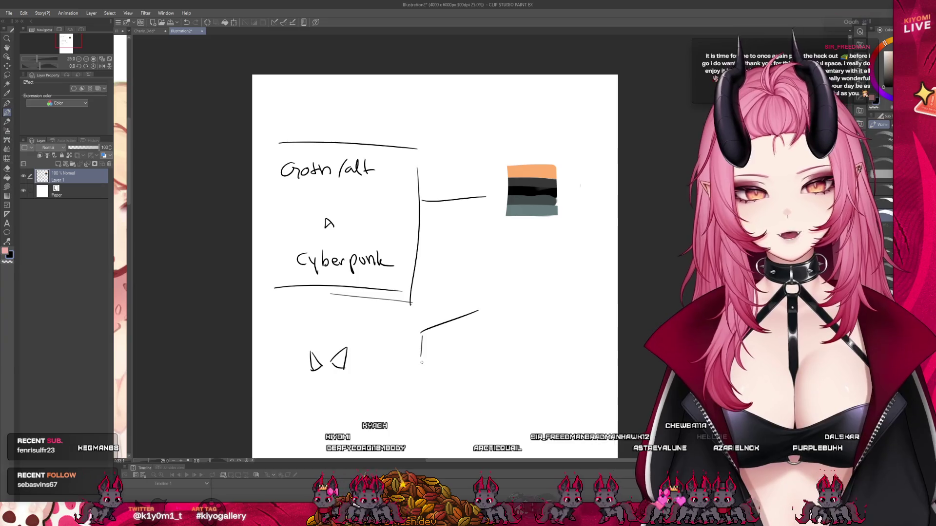
key(ctrl+z)
key(ctrl+z)
mouse_move(467, 309)
mouse_down()
mouse_move(438, 337)
mouse_move(443, 309)
mouse_up()
key(ctrl+z)
drag(436, 324, 431, 337)
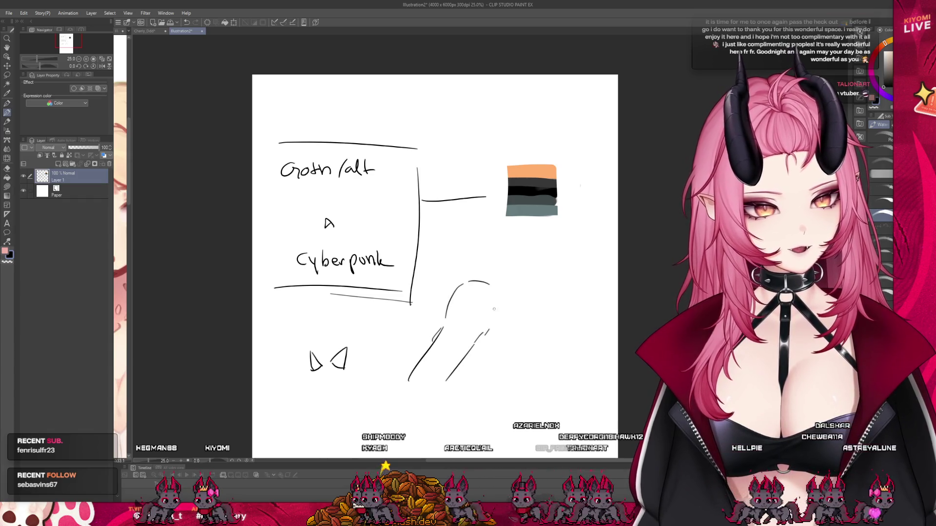
mouse_move(425, 376)
mouse_down()
mouse_move(430, 393)
mouse_move(356, 457)
mouse_up()
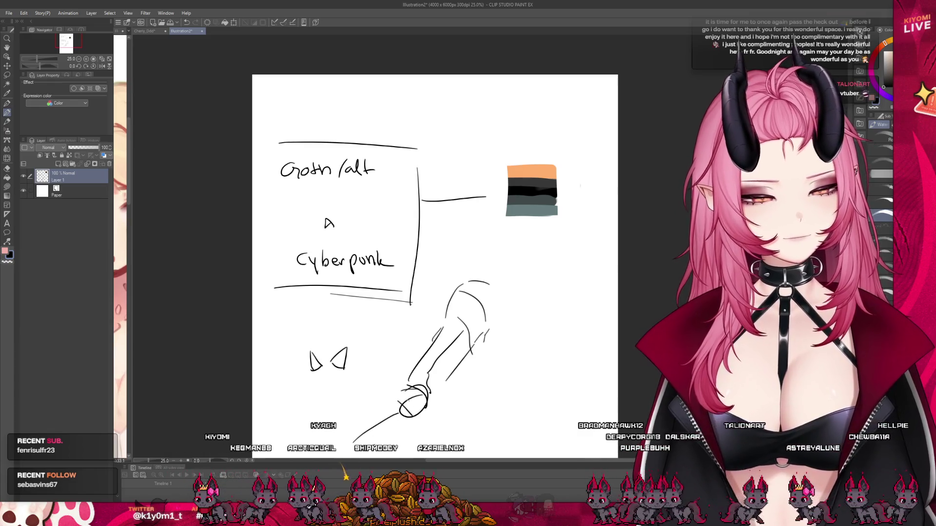
scroll(409, 227, down, 1)
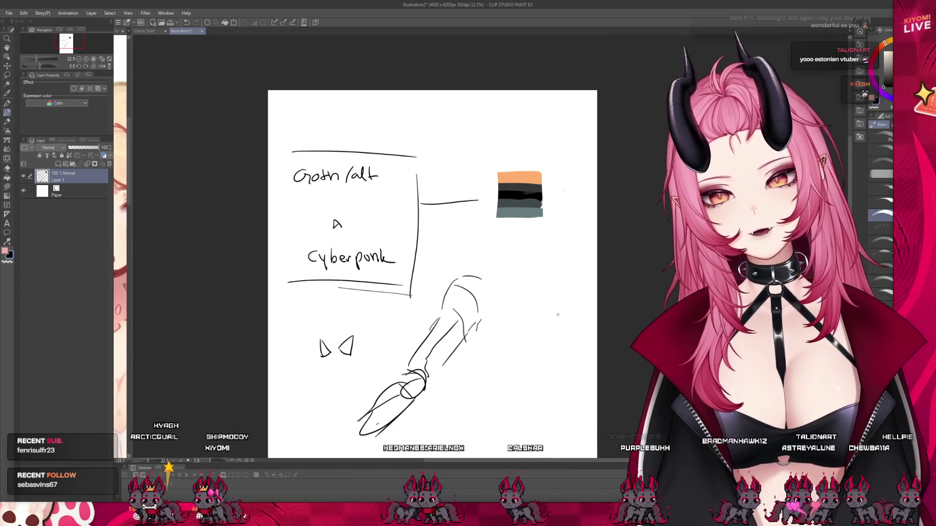
- Try curved and angular strokes right of the arm, undo one, and return to the tilted-head document
drag(526, 321, 510, 370)
key(ctrl+z)
drag(516, 294, 532, 340)
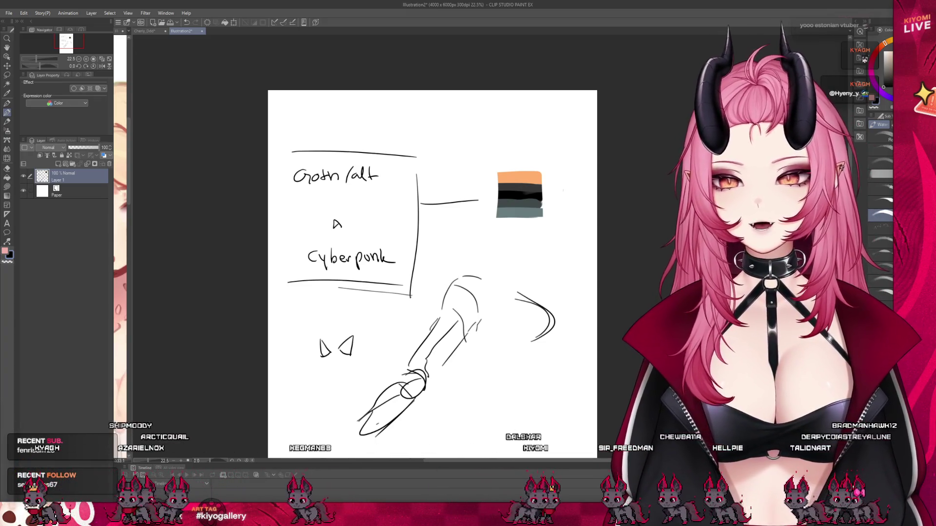
scroll(457, 287, down, 1)
scroll(457, 288, up, 2)
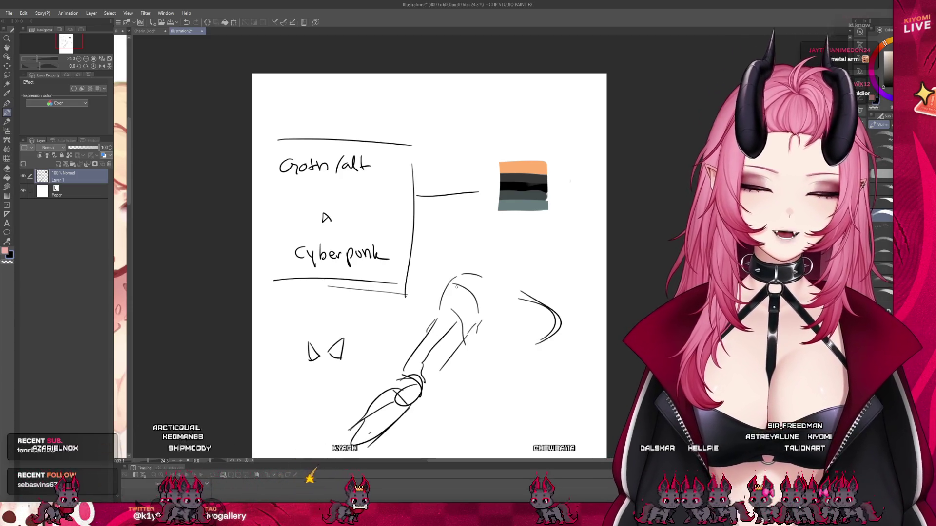
scroll(297, 205, down, 1)
scroll(329, 220, up, 2)
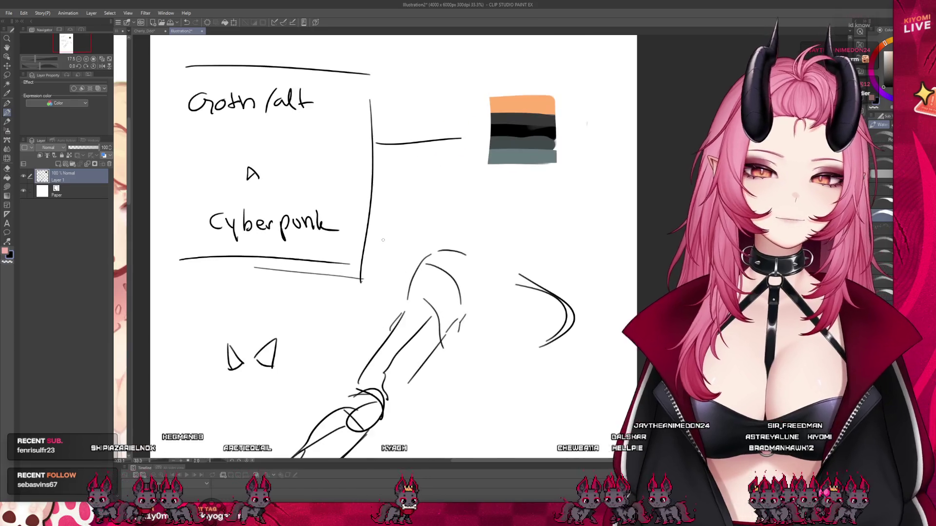
scroll(382, 240, down, 1)
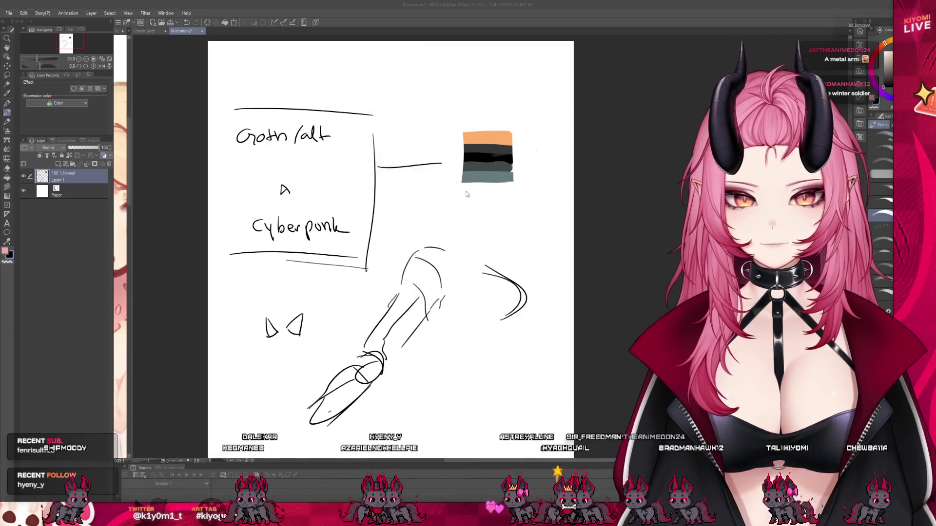
key(ctrl+Tab)
scroll(223, 333, down, 5)
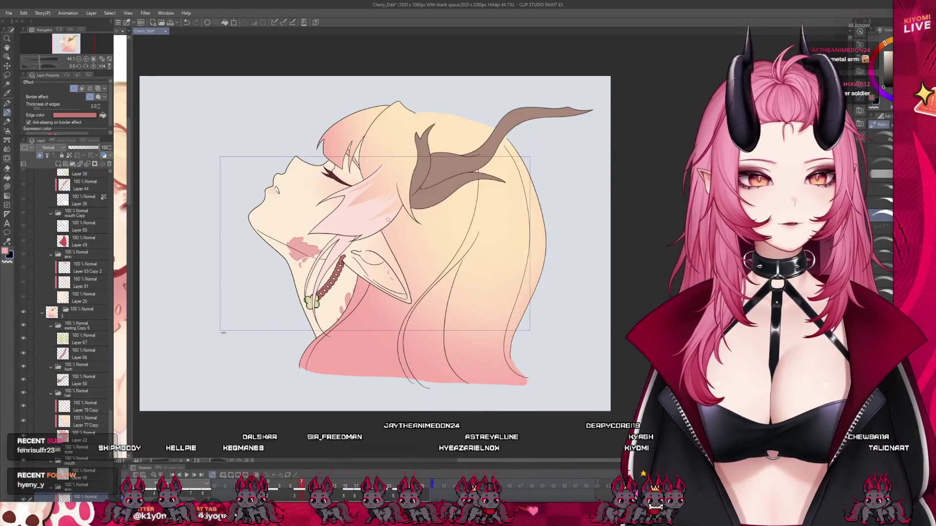
scroll(388, 219, up, 3)
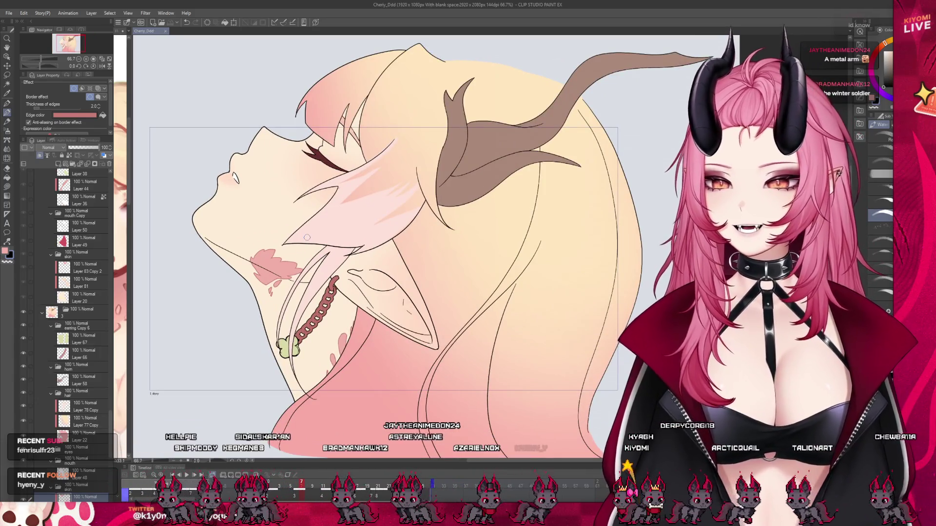
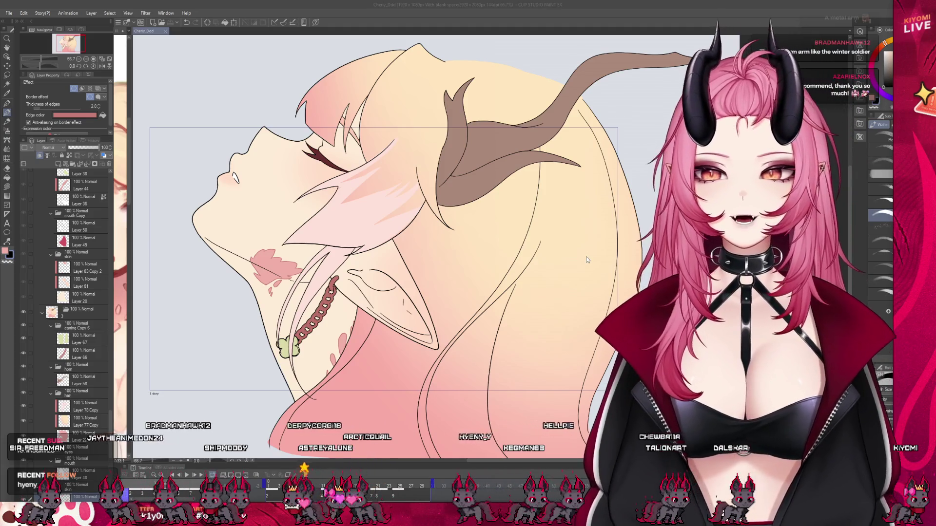
- Switch to the Model_Lineup.png character lineup reference document
key(ctrl+Tab)
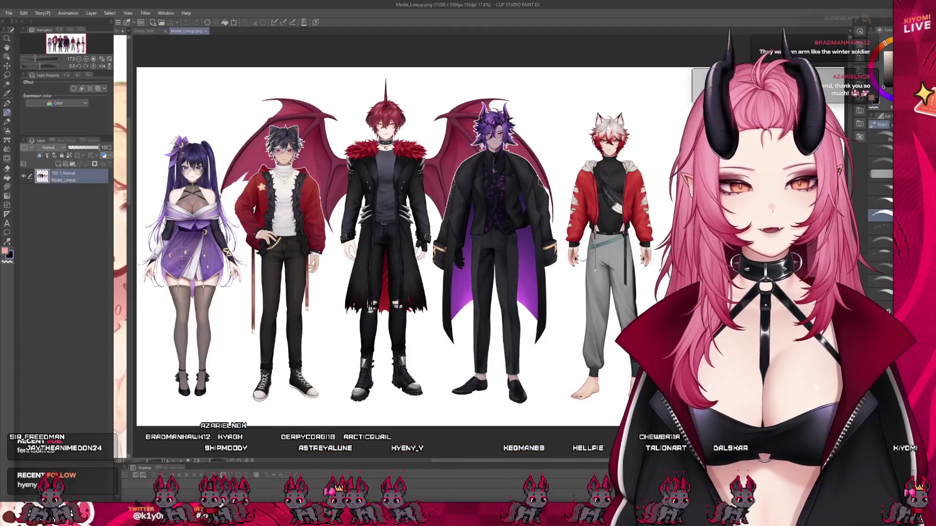
scroll(746, 212, up, 1)
scroll(746, 213, up, 2)
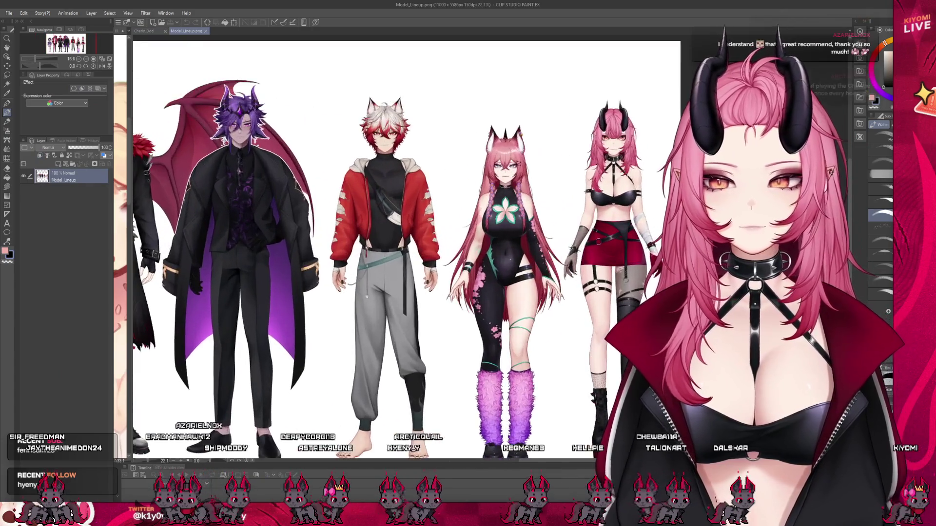
scroll(746, 212, up, 2)
scroll(439, 125, up, 1)
scroll(439, 125, up, 1)
scroll(438, 125, up, 1)
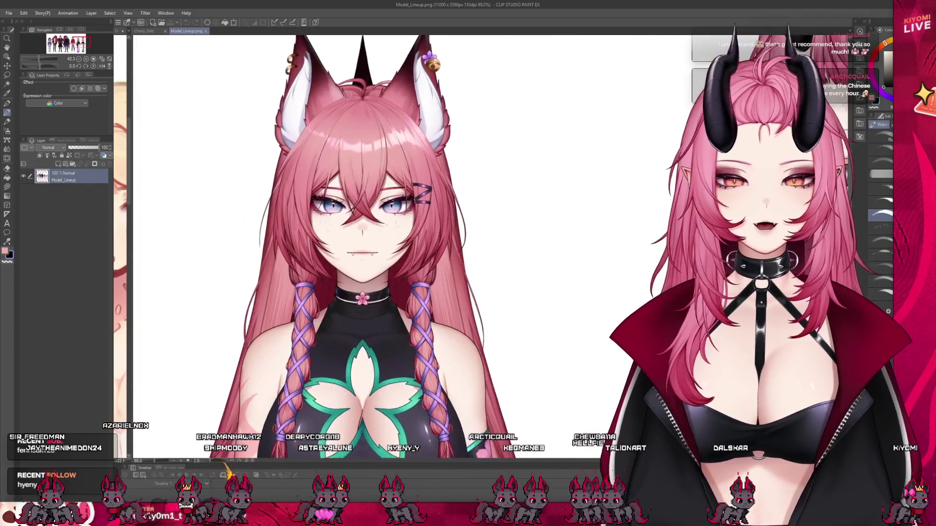
scroll(439, 125, up, 1)
scroll(359, 141, up, 1)
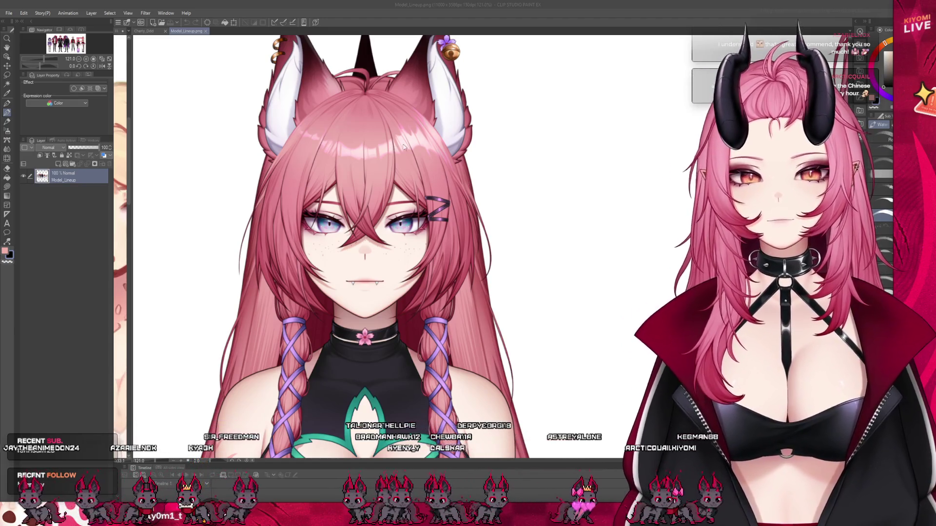
scroll(452, 61, up, 2)
scroll(452, 61, up, 2)
scroll(453, 62, up, 2)
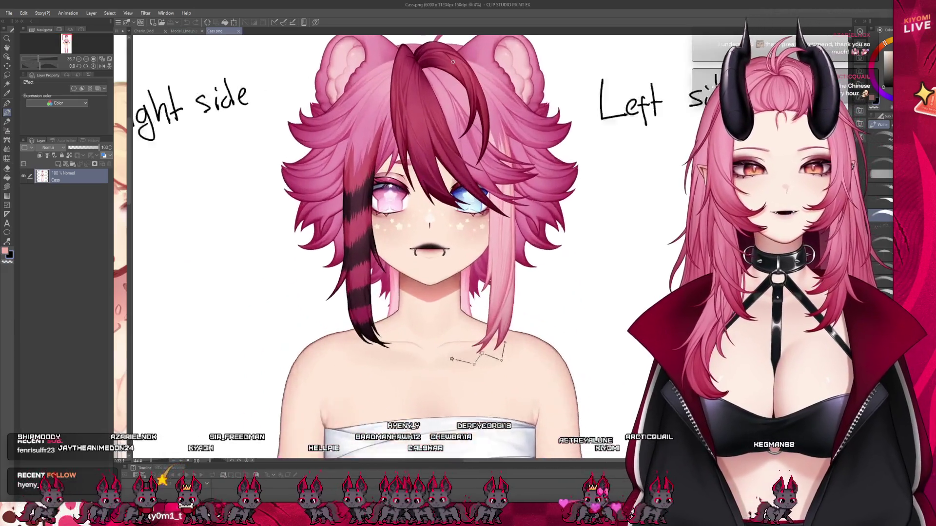
scroll(452, 61, up, 2)
scroll(389, 100, down, 1)
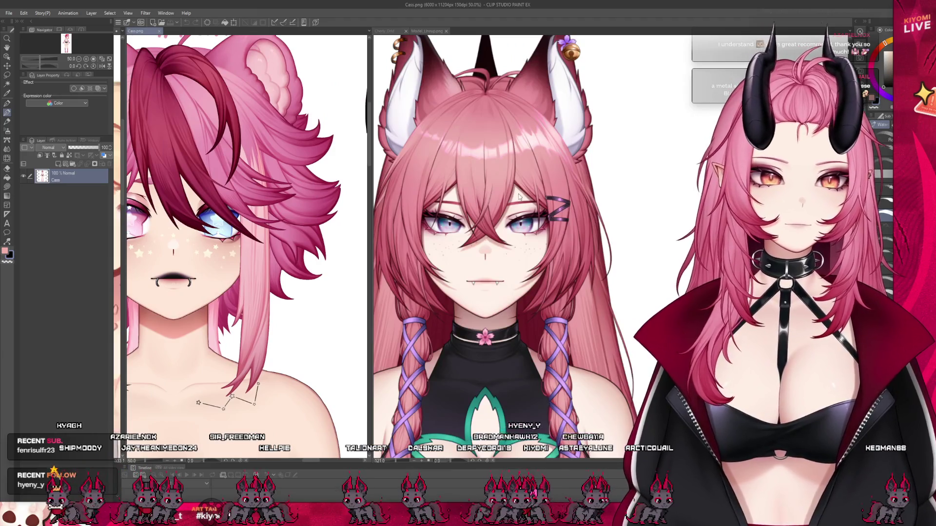
scroll(519, 196, down, 2)
scroll(549, 183, down, 2)
scroll(585, 168, down, 2)
scroll(652, 142, down, 1)
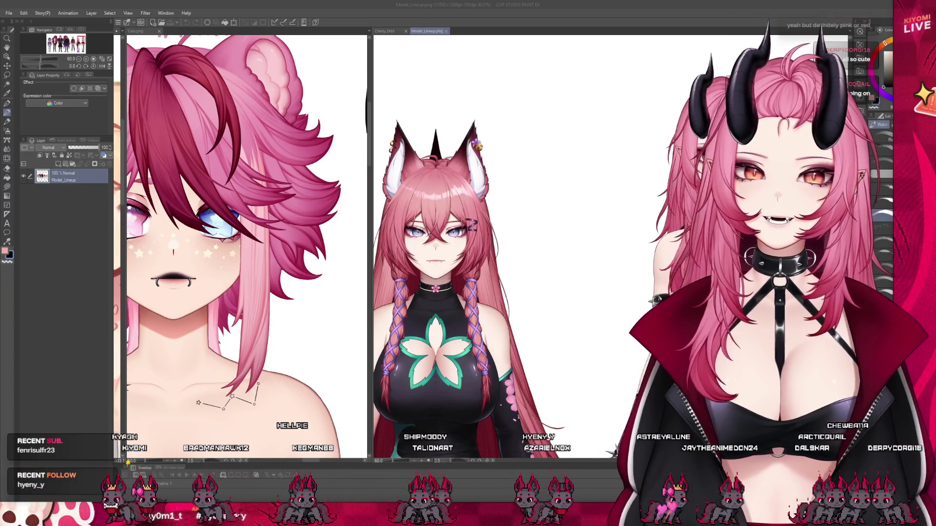
- Close the Model_Lineup.png reference tab
key(ctrl+w)
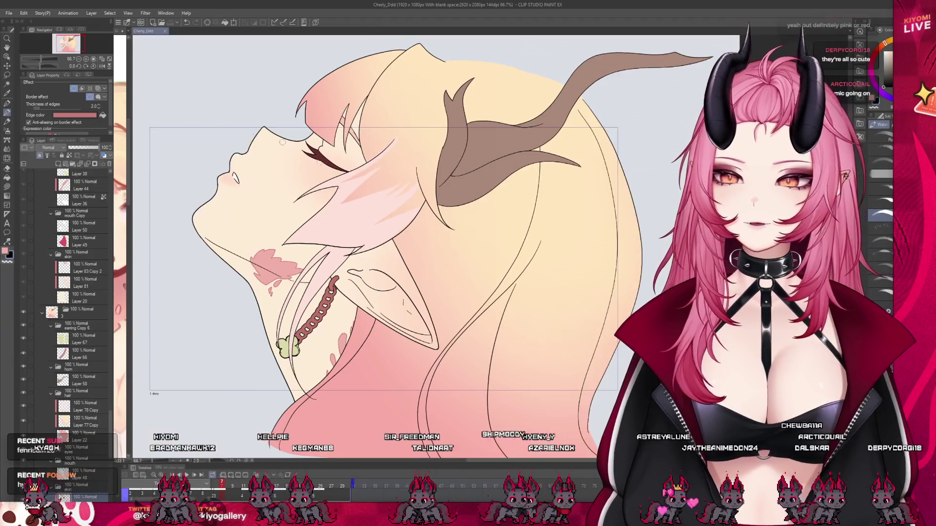
key(ctrl+0)
scroll(347, 159, up, 1)
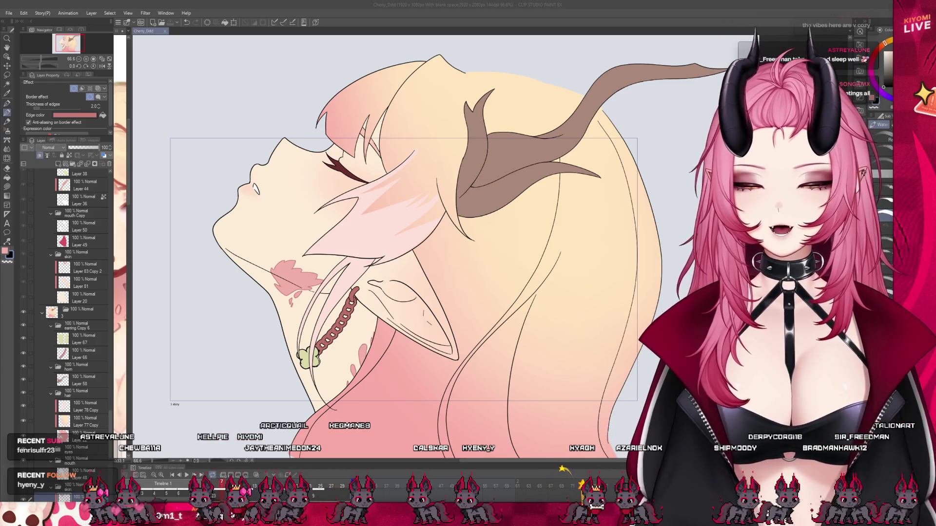
scroll(432, 242, down, 2)
scroll(431, 241, up, 3)
scroll(431, 242, up, 2)
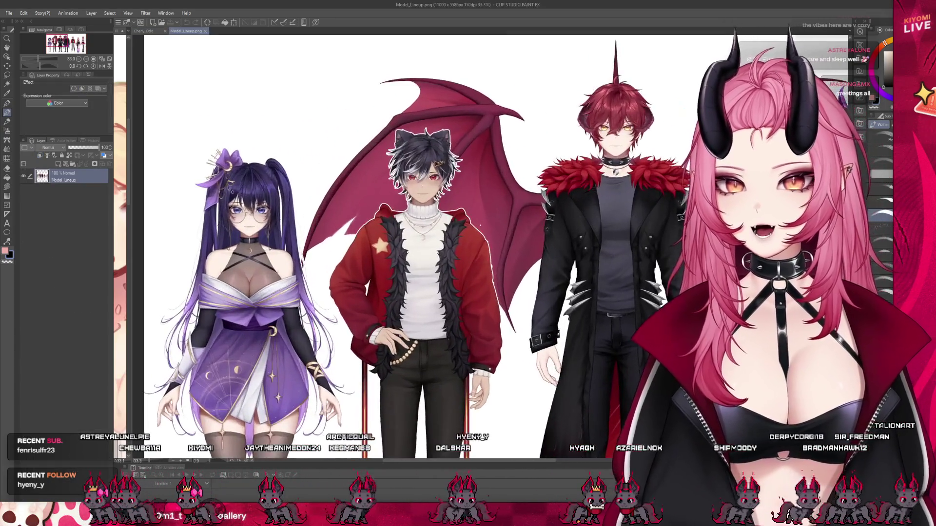
scroll(431, 249, down, 2)
scroll(431, 249, up, 1)
scroll(431, 249, right, 2)
scroll(432, 249, down, 1)
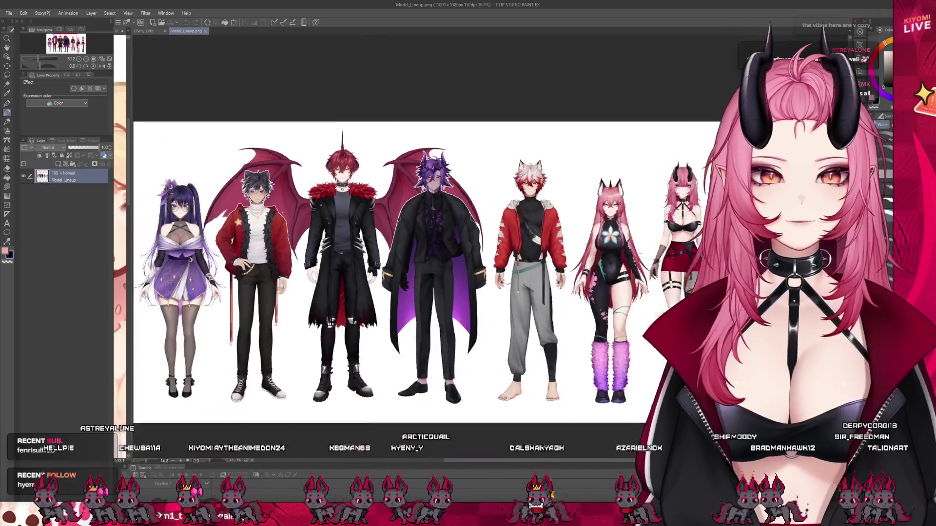
scroll(472, 226, up, 2)
scroll(472, 227, down, 2)
scroll(472, 227, up, 2)
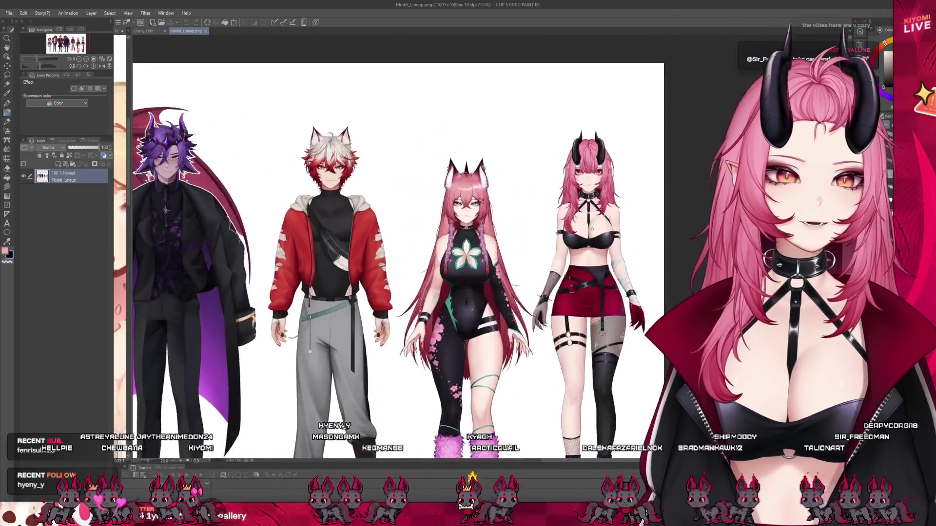
scroll(431, 249, down, 1)
scroll(432, 249, up, 2)
scroll(431, 249, down, 2)
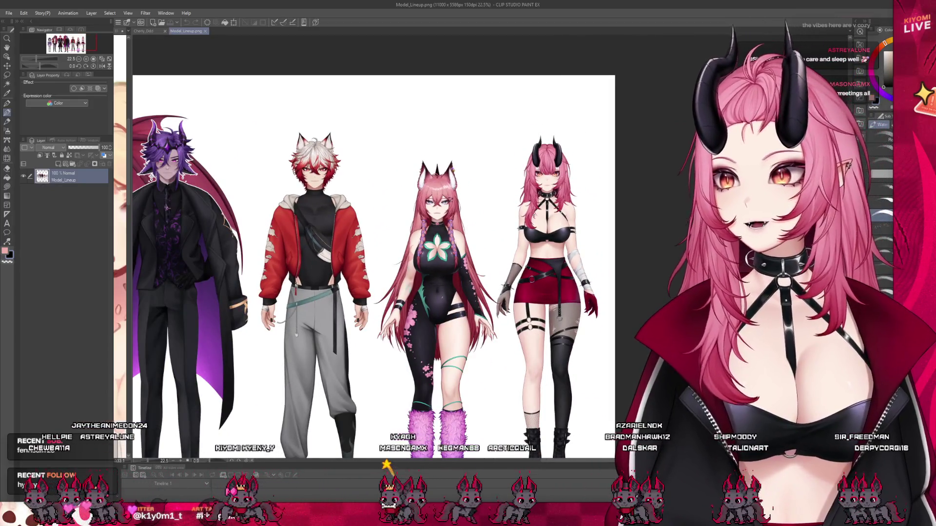
scroll(373, 267, down, 2)
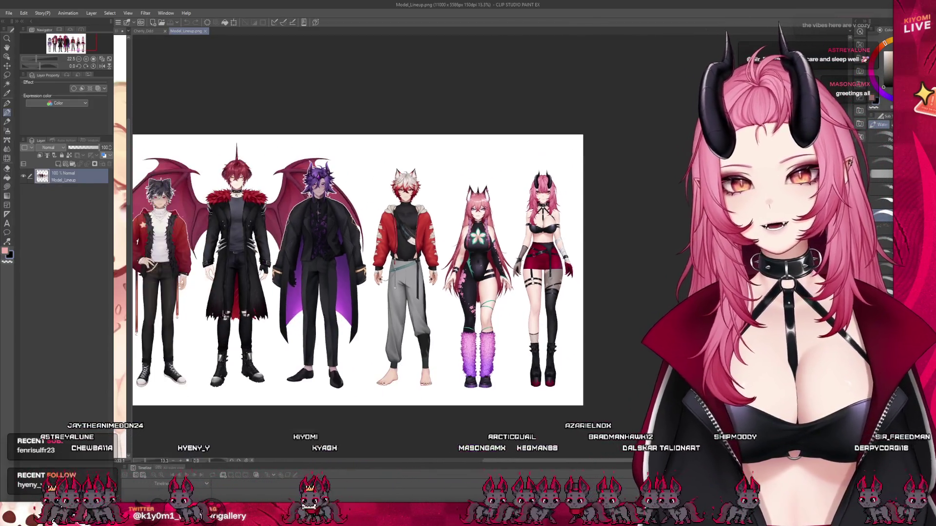
scroll(400, 272, up, 1)
scroll(399, 273, down, 1)
scroll(399, 273, down, 1)
scroll(399, 273, up, 1)
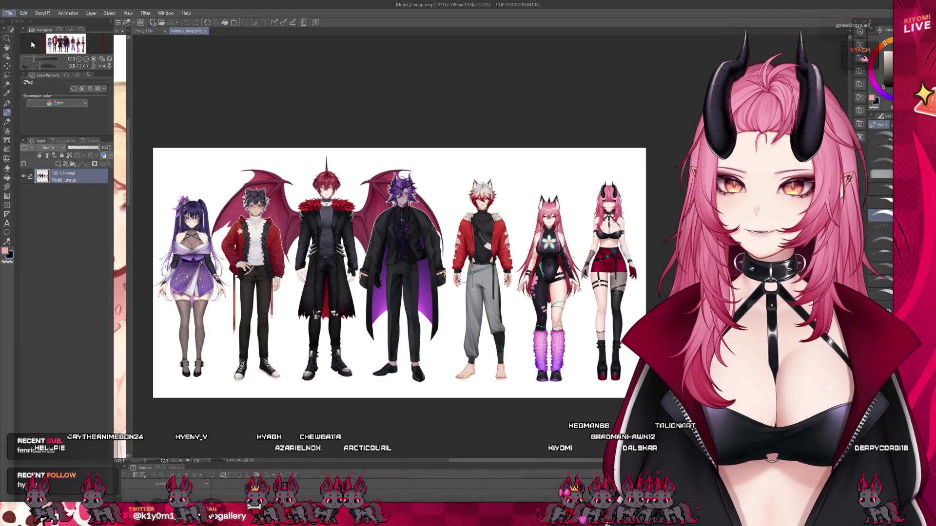
scroll(264, 134, down, 1)
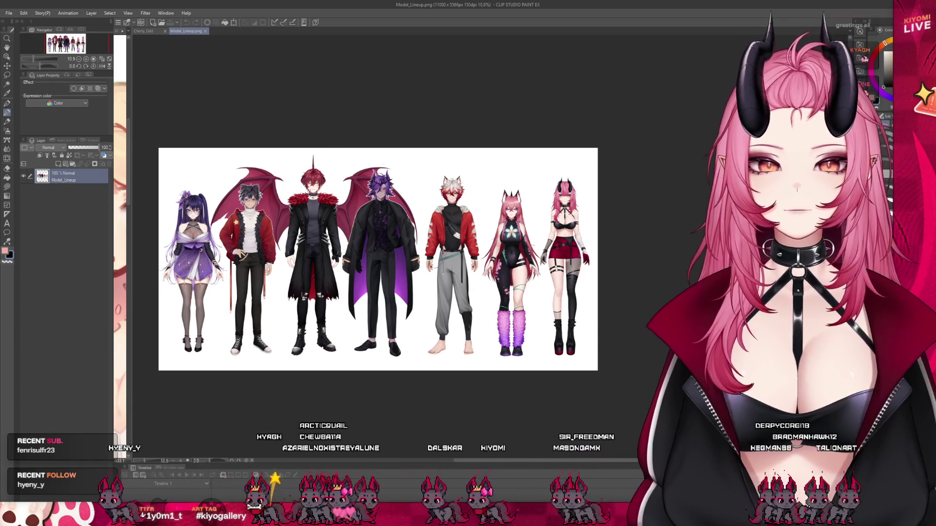
scroll(288, 207, up, 2)
scroll(287, 207, up, 1)
scroll(353, 152, up, 2)
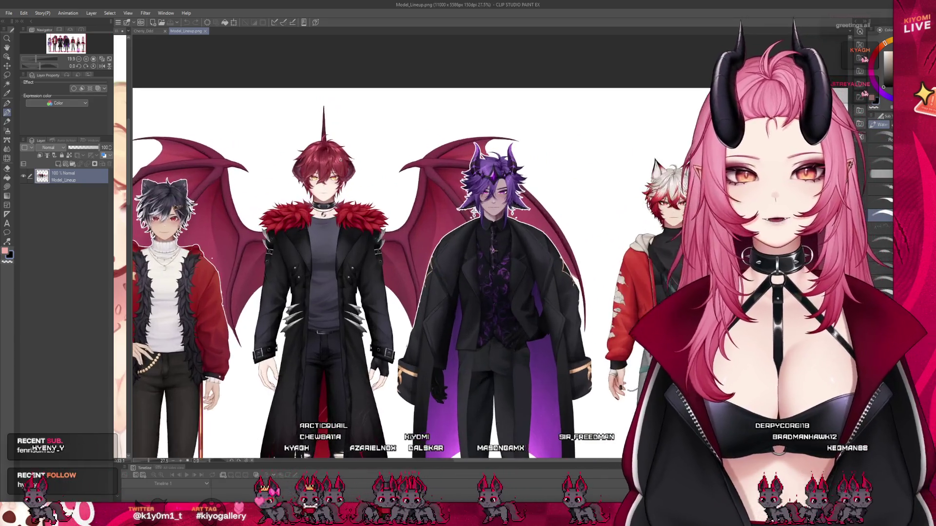
scroll(353, 152, up, 2)
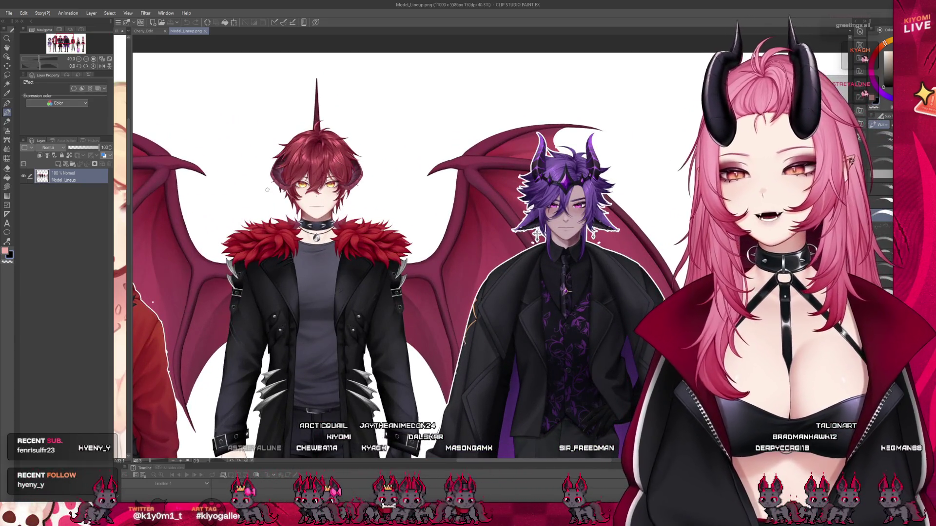
scroll(266, 189, down, 2)
scroll(266, 190, down, 2)
scroll(266, 189, up, 2)
scroll(267, 190, down, 1)
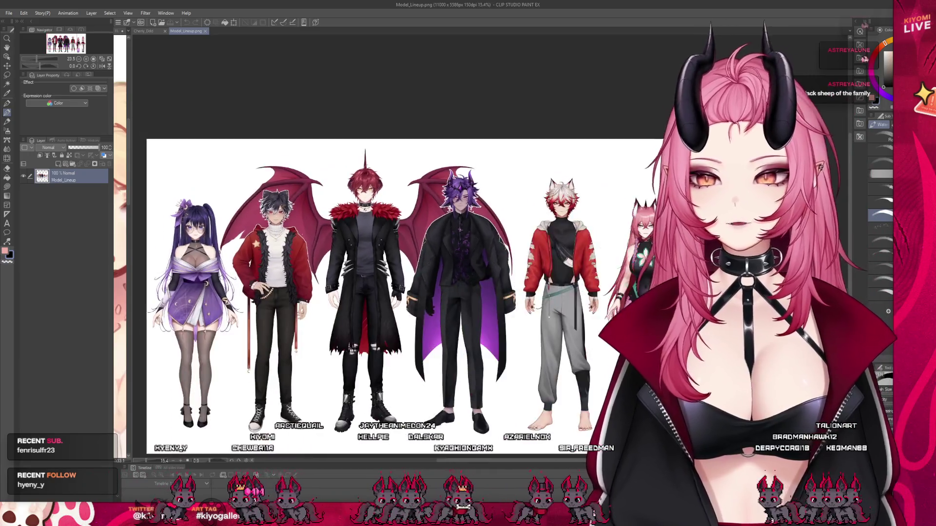
scroll(409, 219, down, 1)
scroll(410, 219, up, 1)
scroll(410, 220, down, 2)
scroll(410, 219, up, 1)
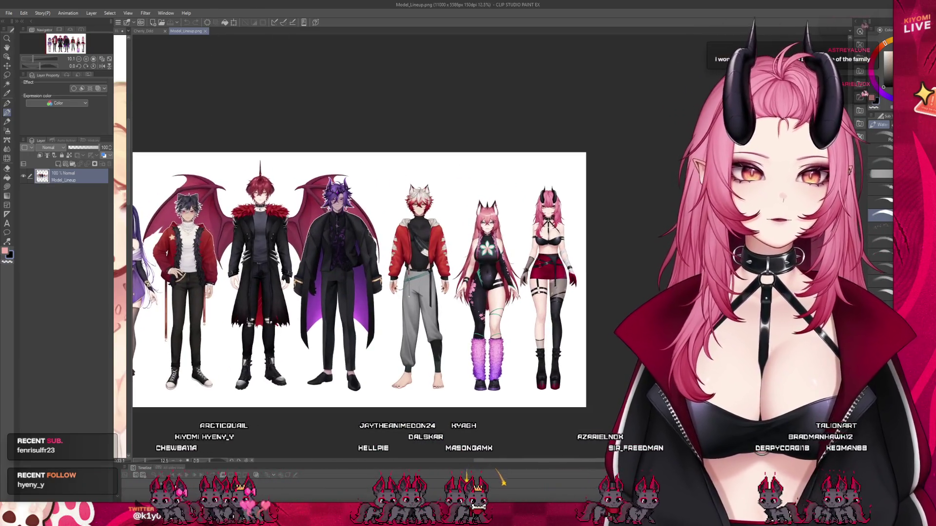
scroll(430, 363, up, 2)
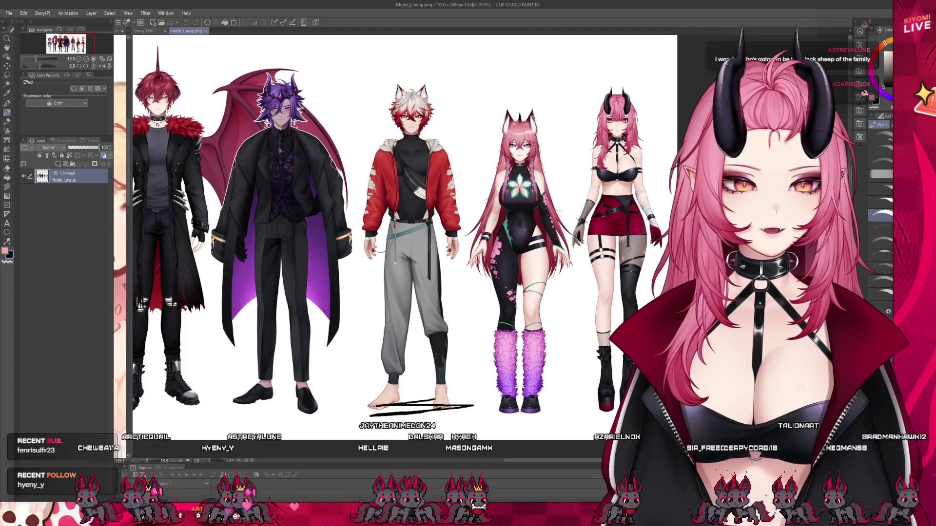
scroll(352, 300, down, 1)
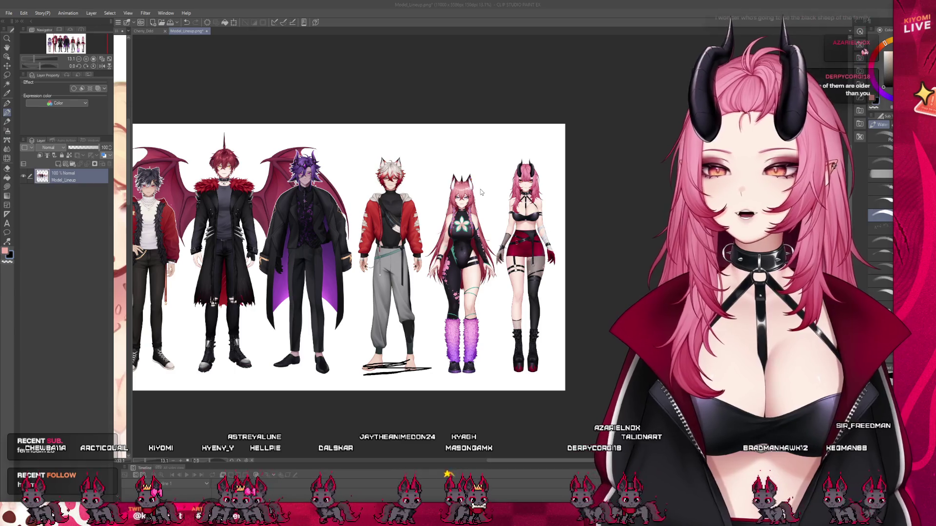
key(ctrl+w)
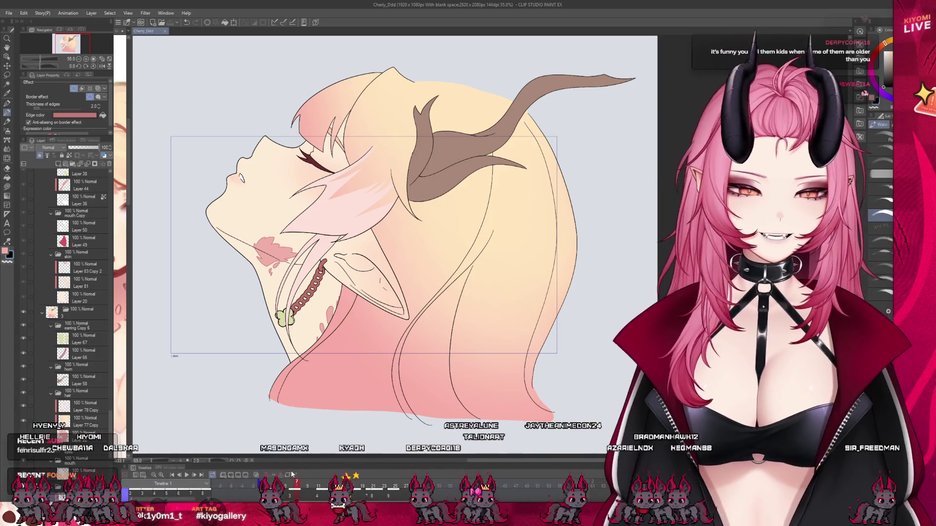
- Enlarge the timeline and scrub the playhead to a later head-tilt frame
drag(284, 463, 282, 431)
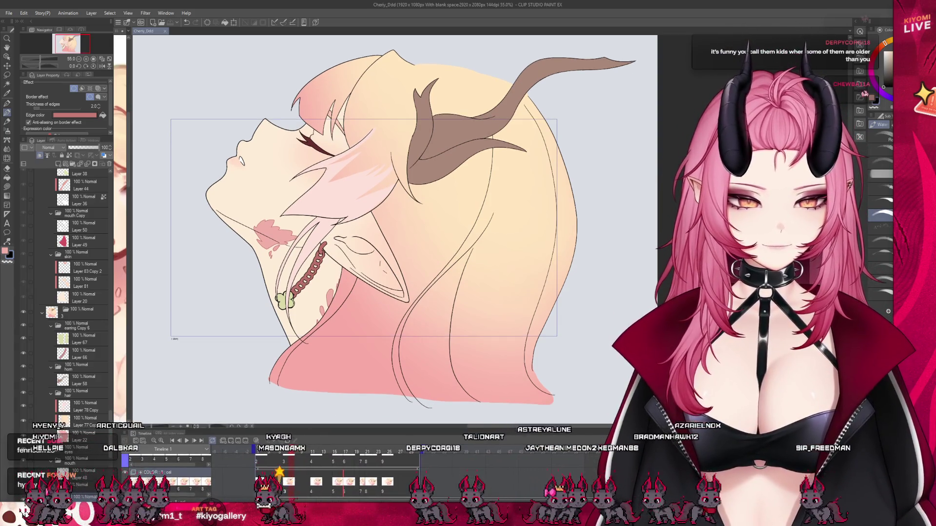
scroll(315, 475, down, 2)
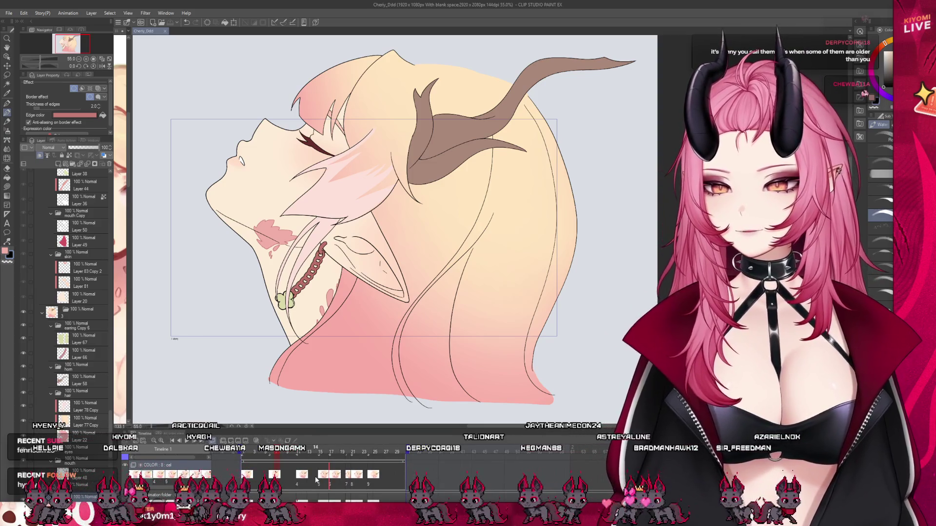
click(244, 452)
mouse_move(267, 453)
mouse_down()
mouse_move(281, 454)
mouse_move(243, 463)
mouse_move(316, 452)
mouse_move(248, 453)
mouse_up()
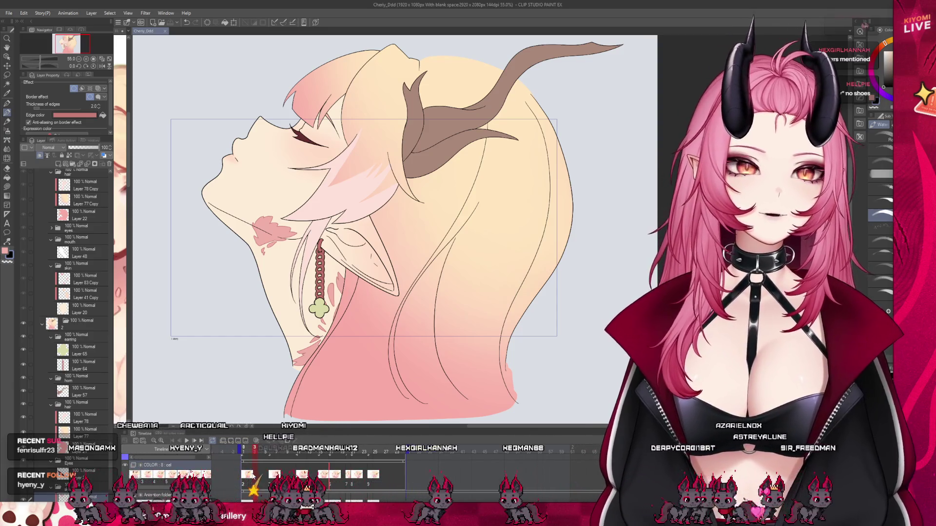
drag(253, 476, 264, 480)
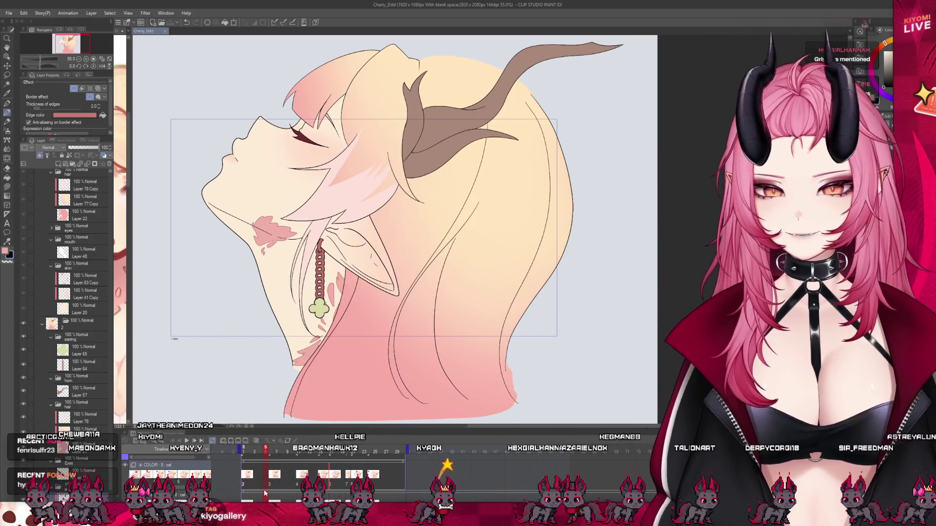
- Step back a frame and enlarge the timeline to show the lower tracks
mouse_move(265, 494)
mouse_down()
mouse_move(248, 466)
mouse_move(335, 467)
mouse_move(225, 480)
mouse_up()
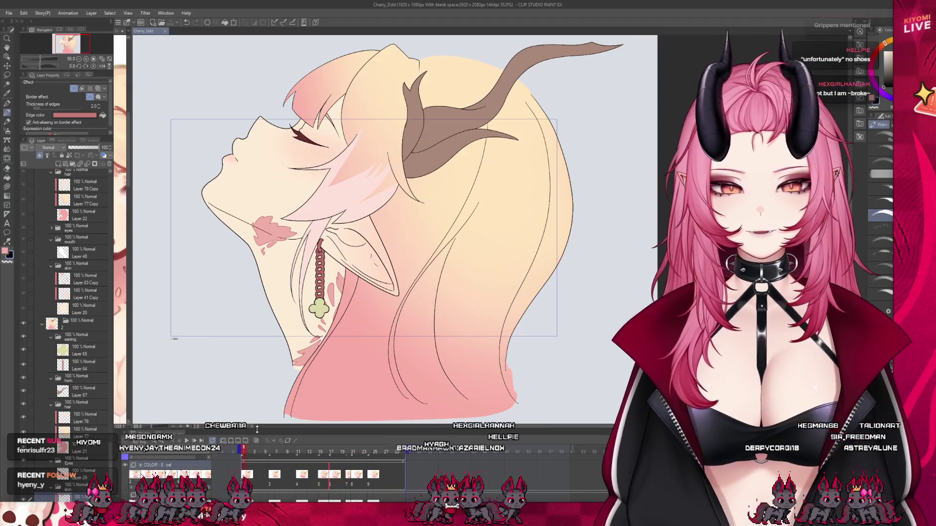
drag(256, 430, 257, 359)
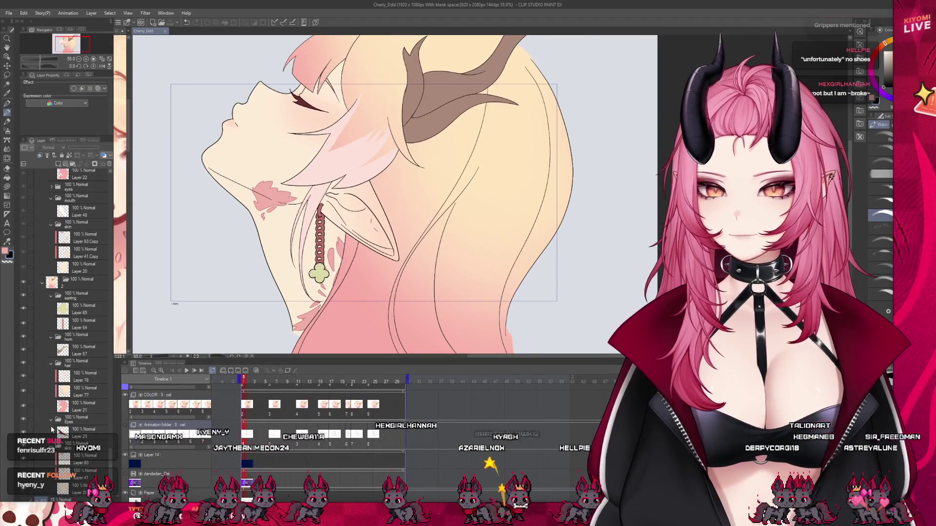
scroll(41, 286, down, 5)
scroll(40, 286, up, 2)
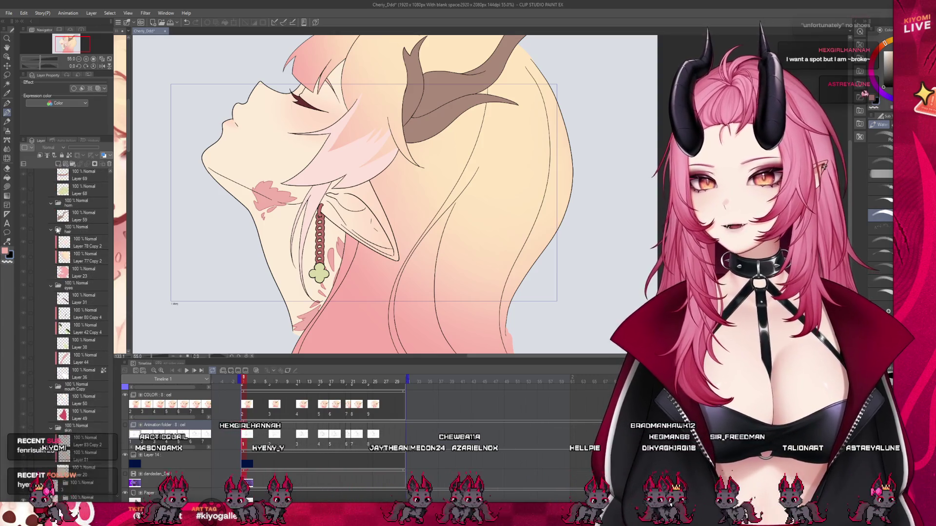
scroll(44, 251, down, 2)
scroll(45, 298, down, 3)
scroll(45, 297, down, 2)
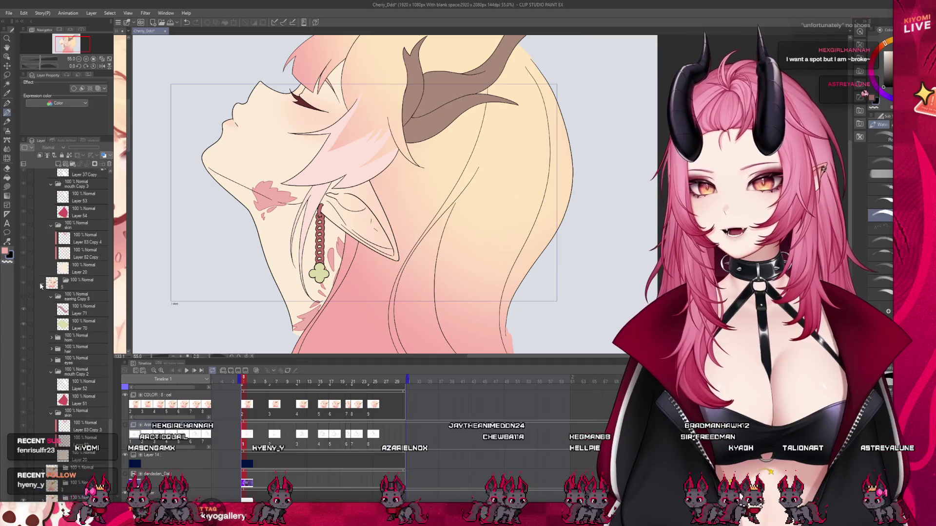
scroll(44, 298, down, 3)
scroll(44, 297, up, 2)
scroll(46, 297, up, 2)
scroll(40, 206, up, 2)
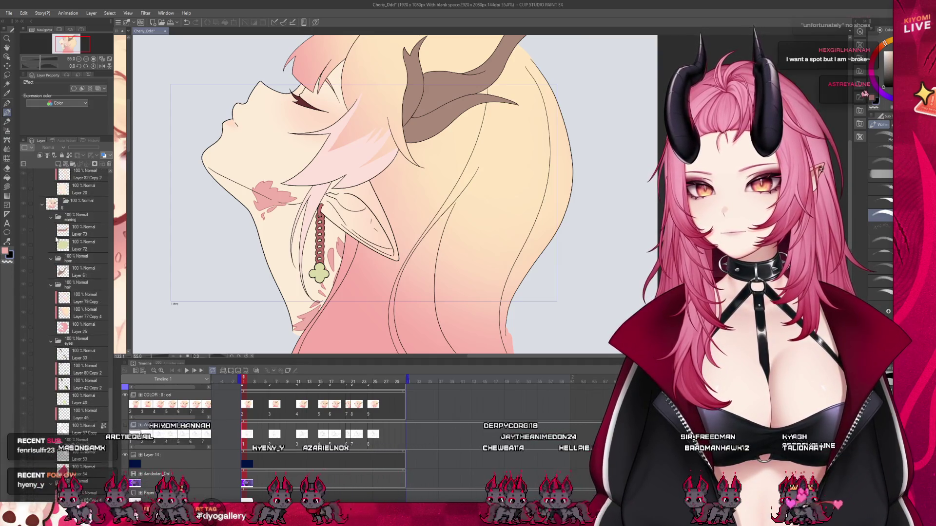
scroll(44, 220, up, 2)
scroll(49, 236, up, 2)
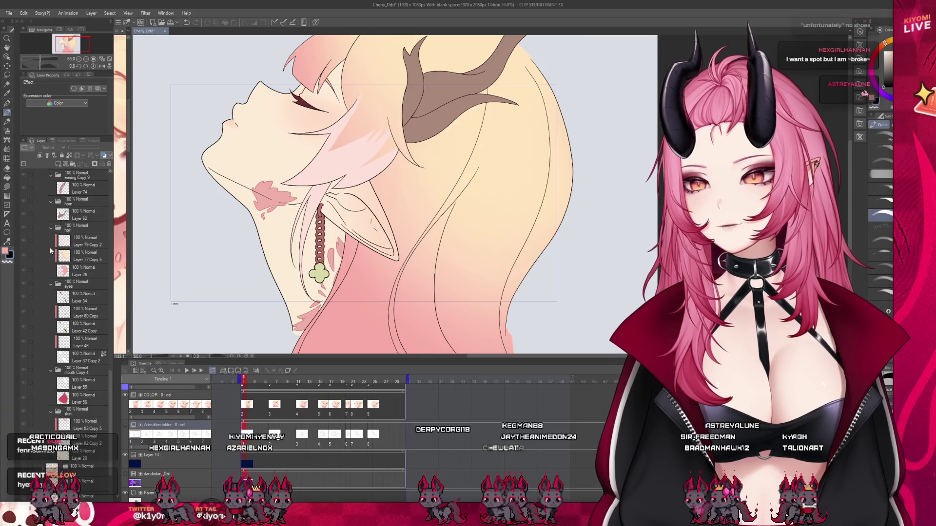
scroll(51, 248, up, 2)
scroll(50, 245, down, 1)
scroll(49, 238, down, 1)
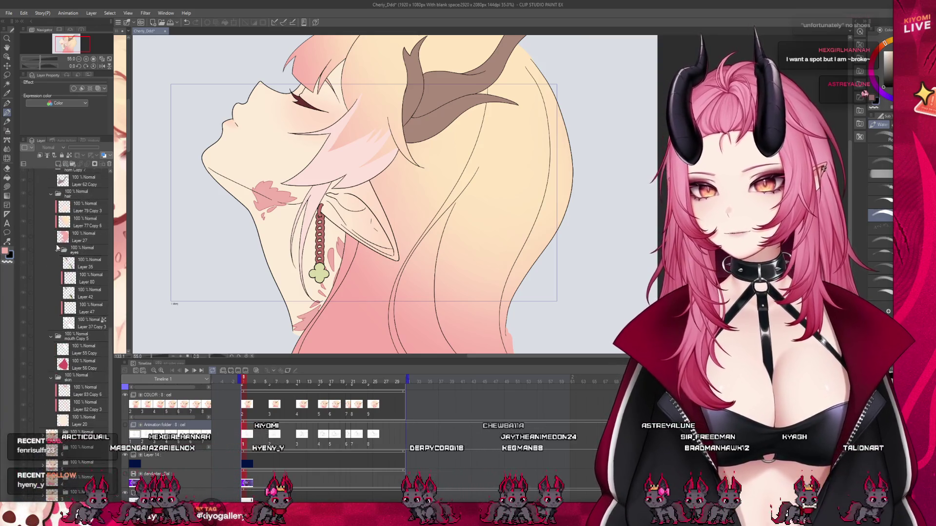
scroll(49, 231, down, 1)
scroll(48, 228, up, 2)
scroll(46, 228, up, 2)
scroll(42, 227, up, 2)
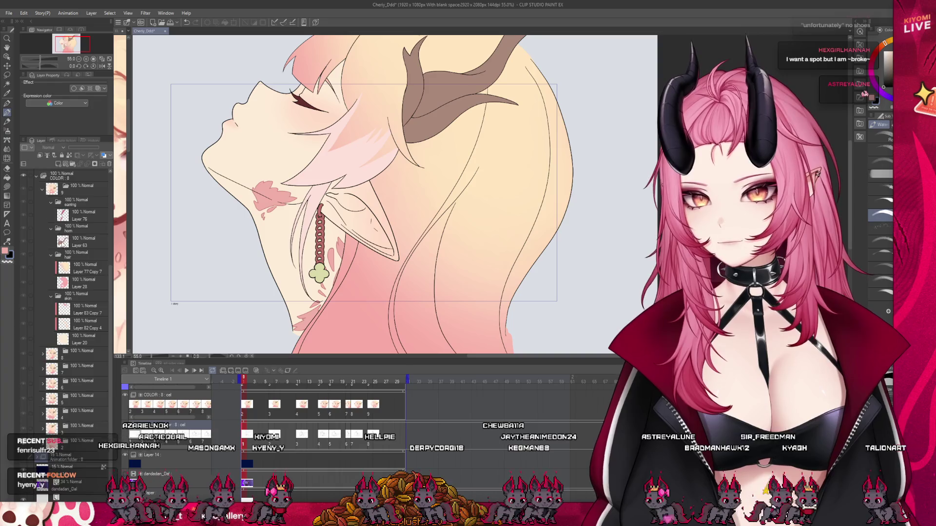
scroll(40, 226, up, 2)
- Jump to a later frame, shrink the timeline and show colour cel 2
click(39, 233)
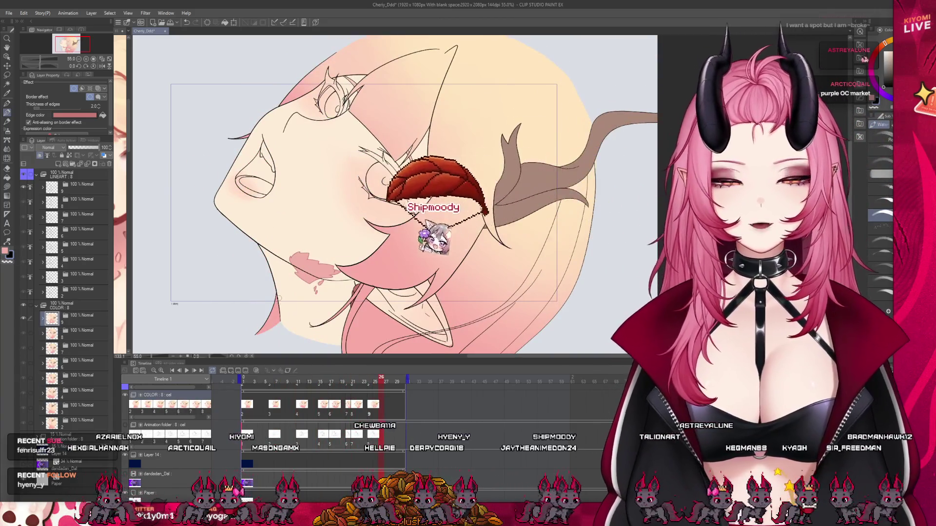
scroll(263, 359, down, 2)
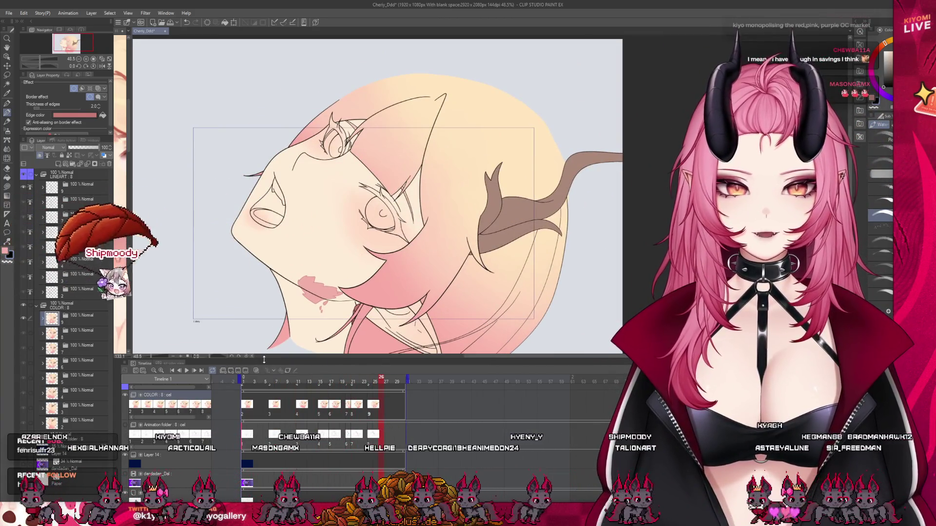
drag(262, 360, 262, 411)
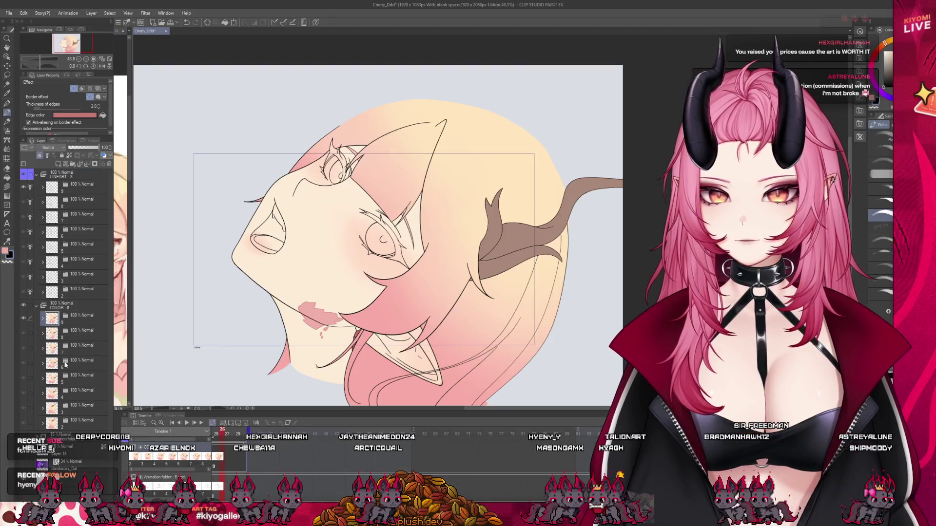
click(86, 418)
scroll(57, 418, down, 3)
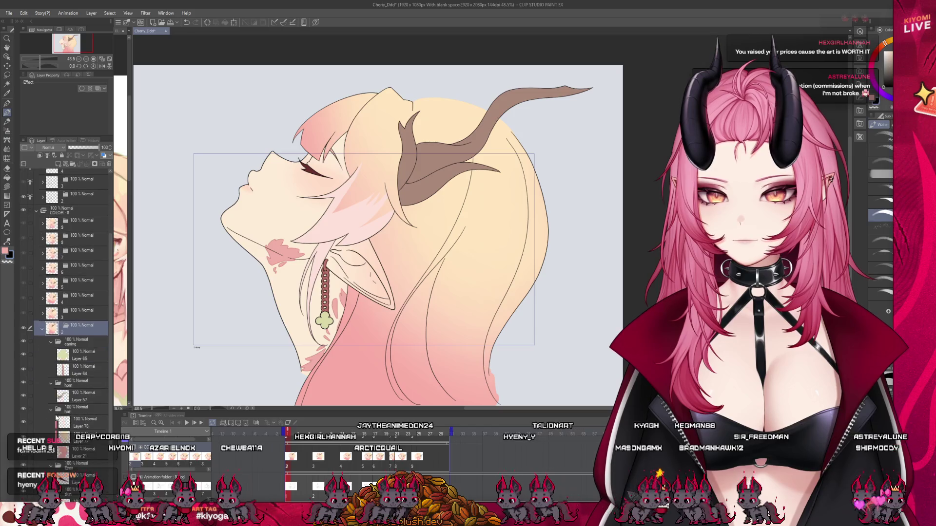
scroll(48, 418, down, 2)
scroll(49, 419, down, 2)
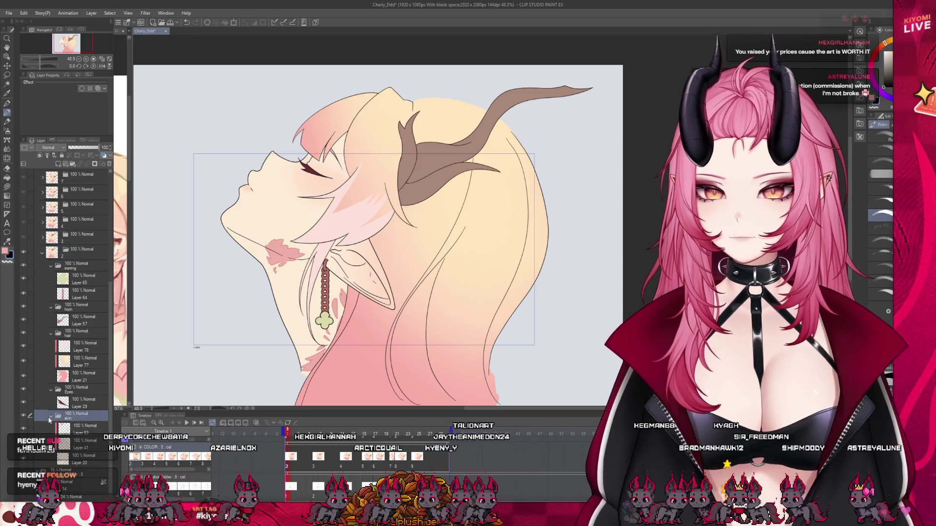
scroll(50, 418, up, 2)
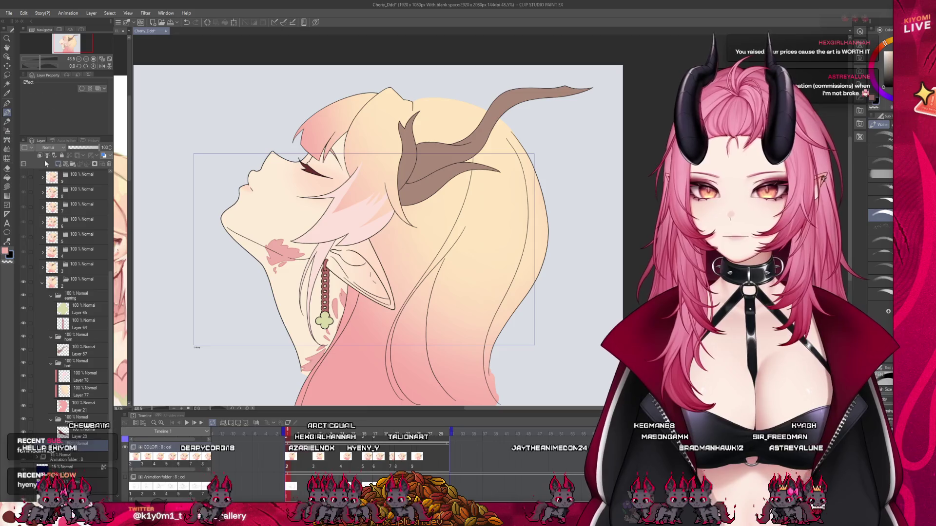
- Add a new Multiply shading layer inside colour cel 2
click(45, 158)
scroll(293, 166, up, 1)
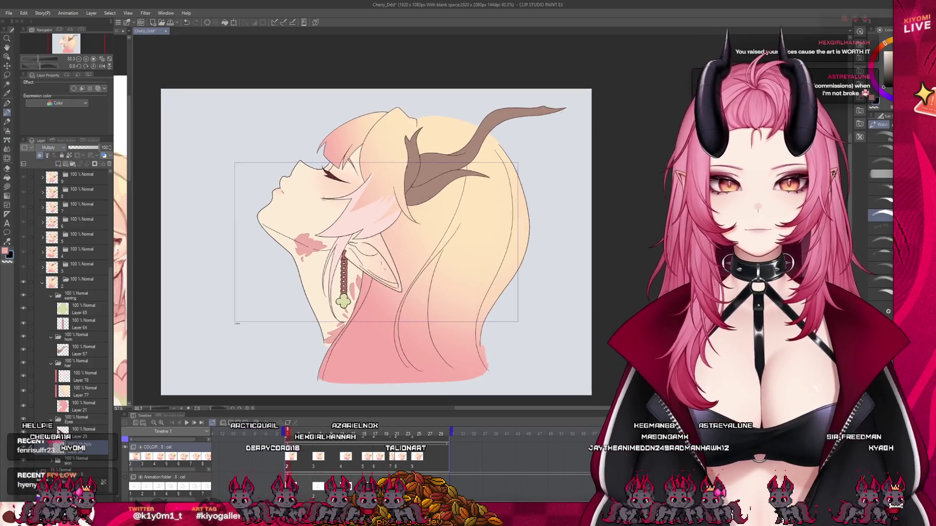
scroll(293, 167, up, 1)
scroll(292, 167, up, 1)
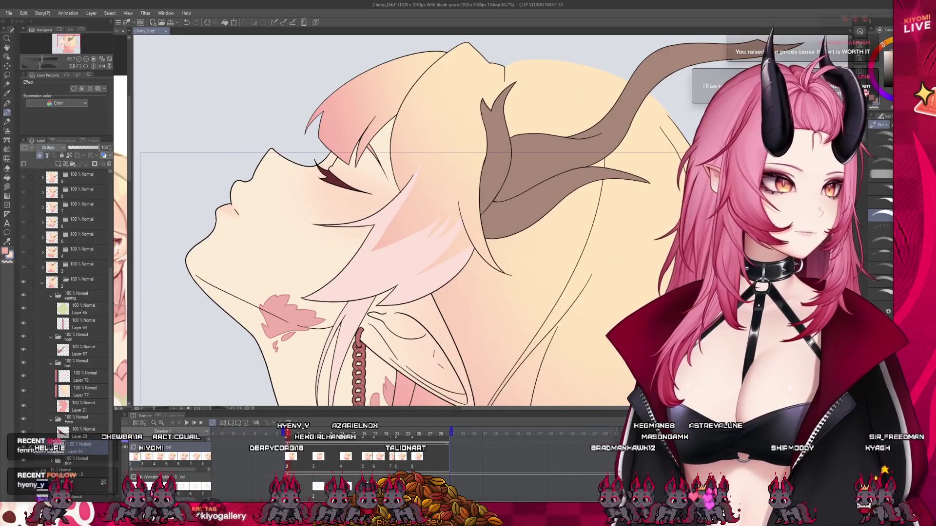
scroll(328, 229, down, 1)
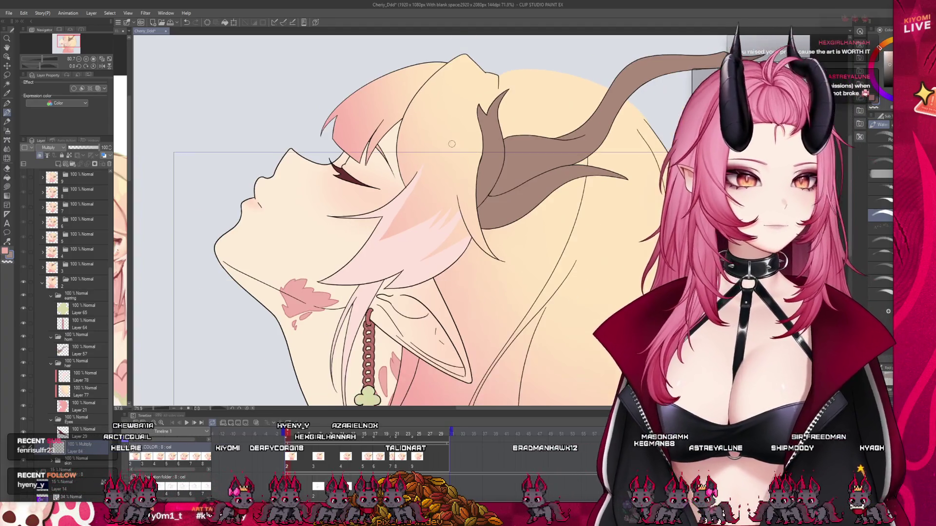
scroll(328, 230, down, 1)
scroll(329, 230, down, 1)
scroll(328, 230, down, 1)
scroll(328, 229, down, 1)
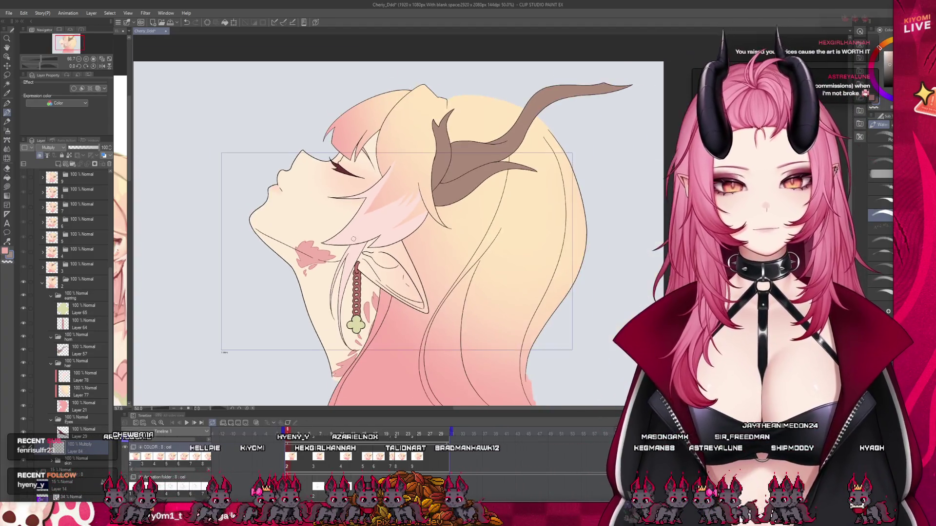
scroll(410, 155, up, 1)
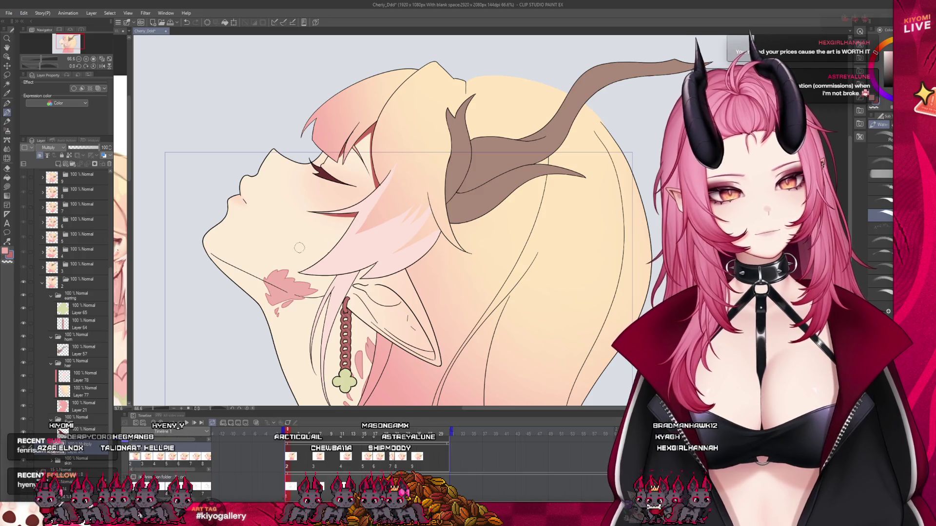
click(8, 102)
- Pick another tool's brush set for shading
click(8, 187)
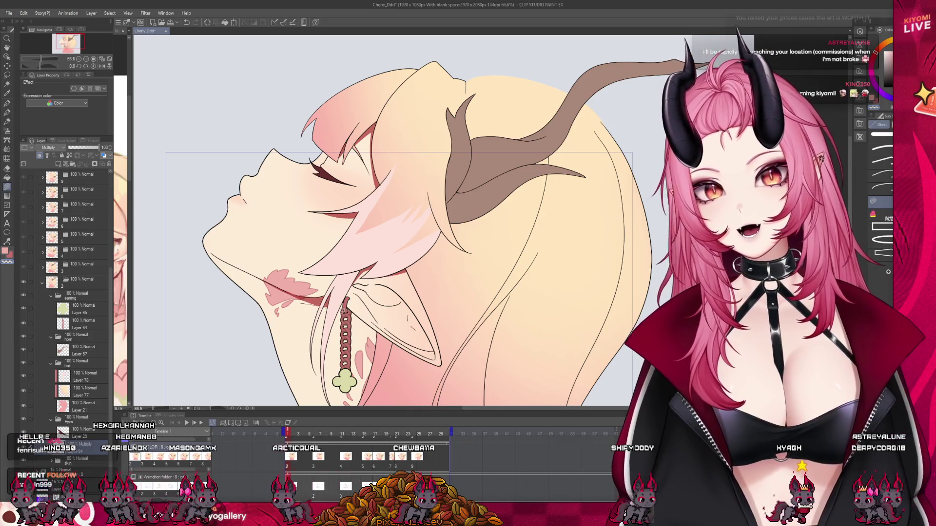
scroll(380, 220, down, 2)
scroll(380, 219, up, 2)
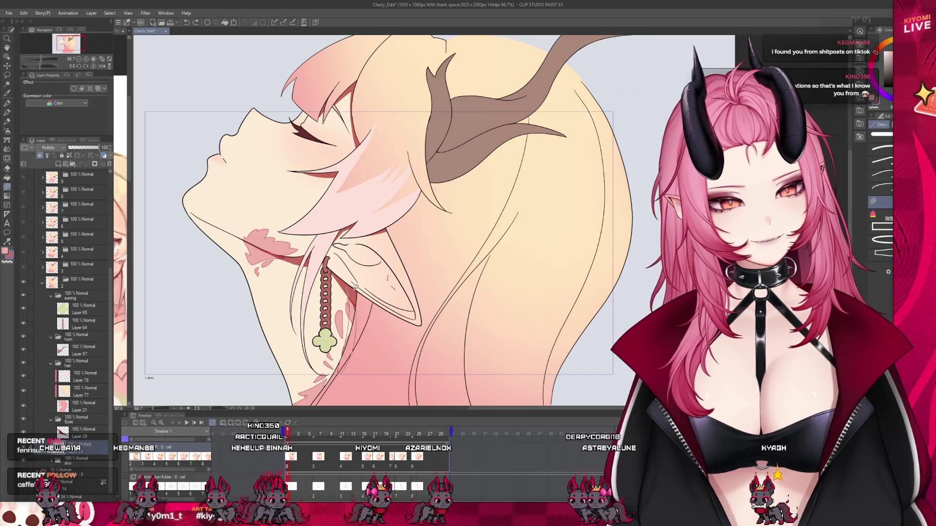
scroll(285, 248, down, 2)
scroll(285, 249, down, 2)
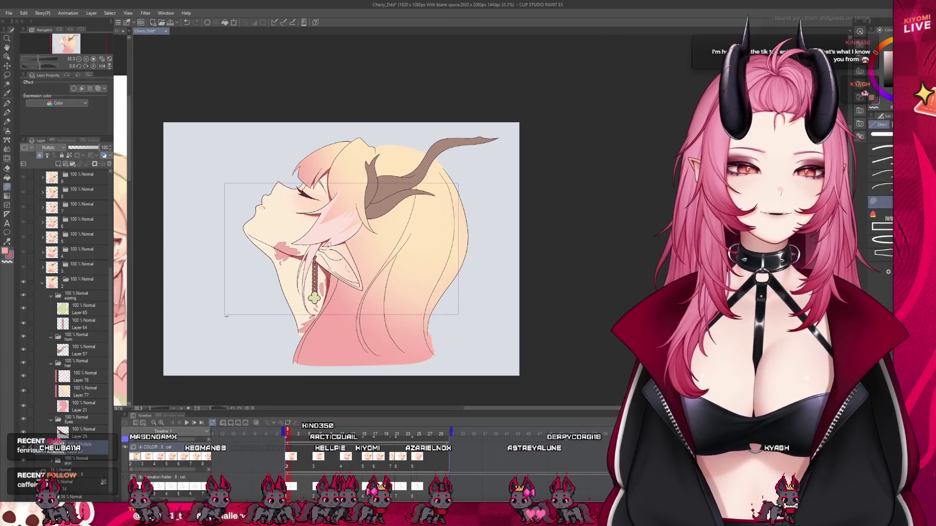
scroll(285, 249, down, 1)
scroll(360, 242, up, 2)
scroll(360, 241, up, 2)
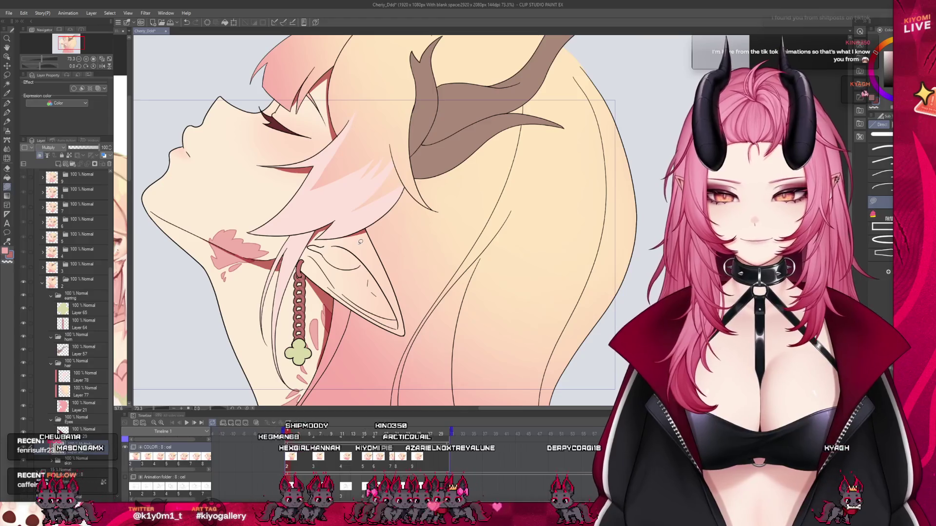
scroll(359, 242, up, 1)
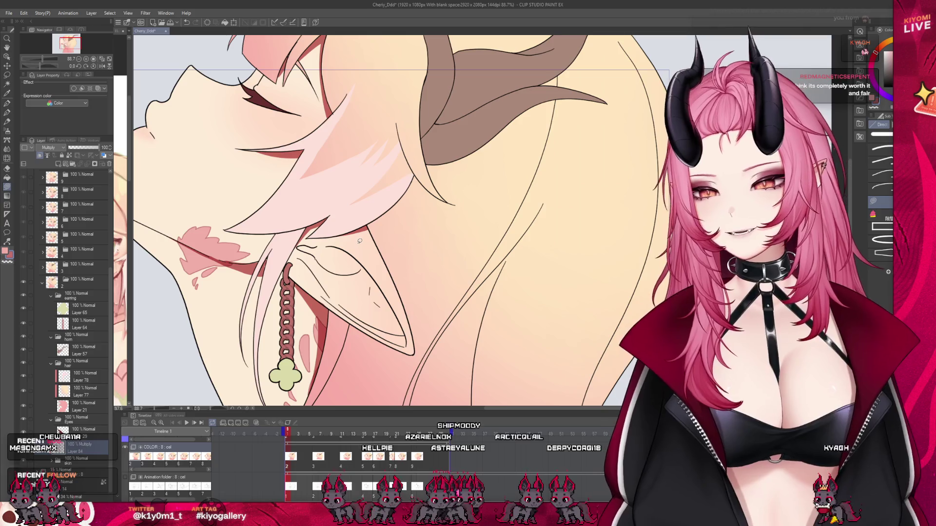
scroll(361, 241, up, 1)
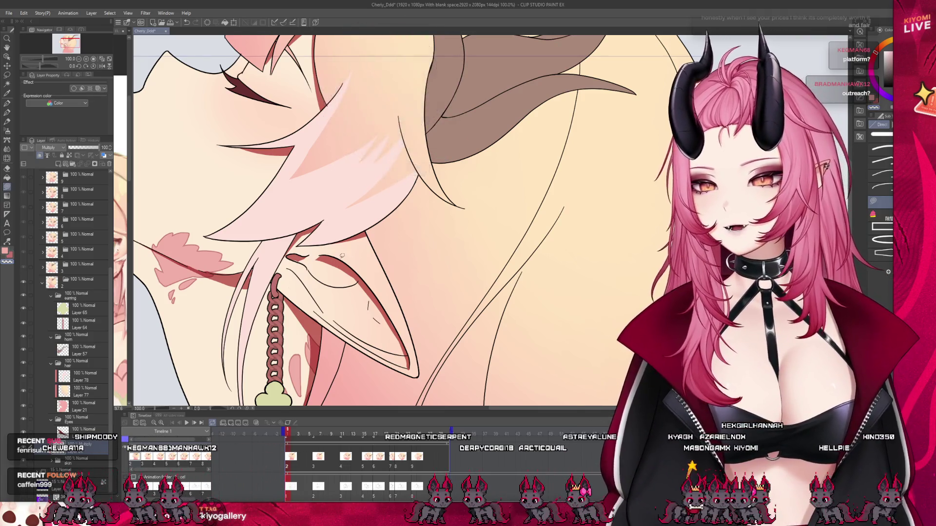
scroll(350, 261, down, 3)
scroll(348, 274, up, 2)
scroll(346, 289, up, 1)
scroll(346, 288, up, 1)
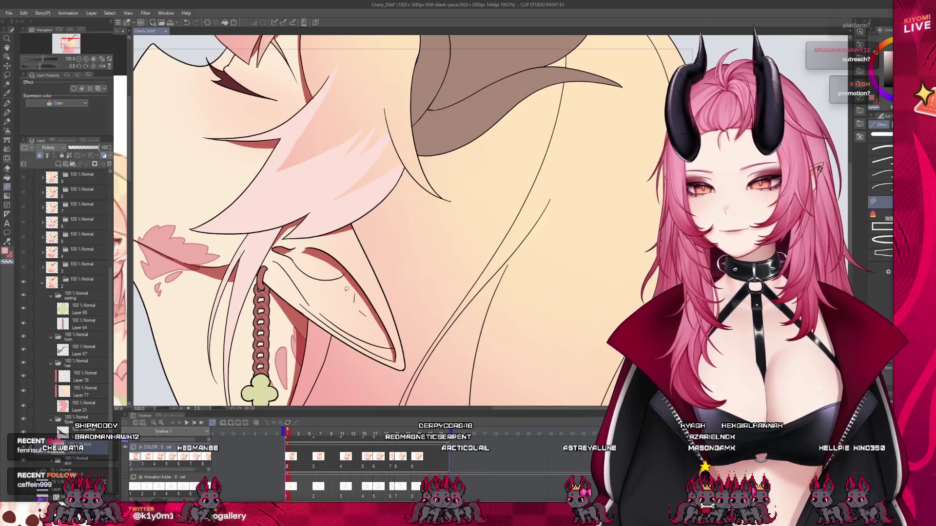
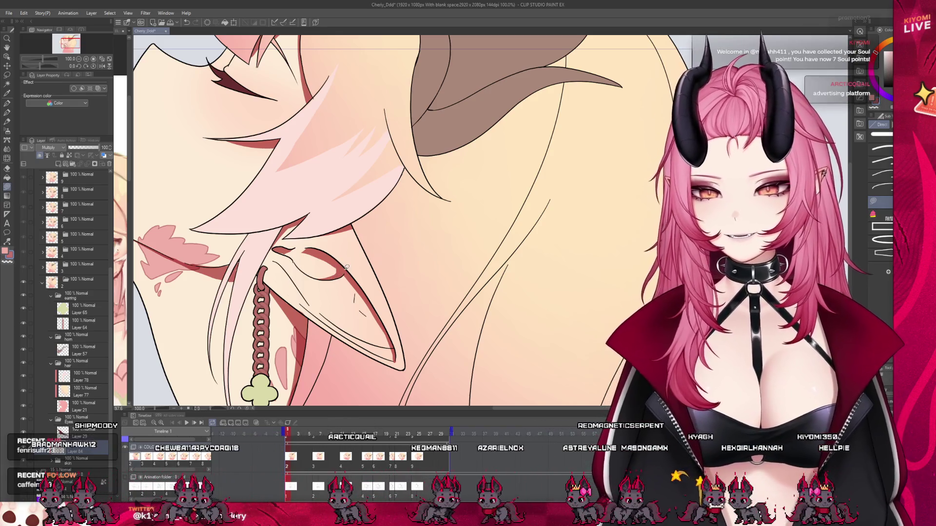
scroll(346, 270, down, 2)
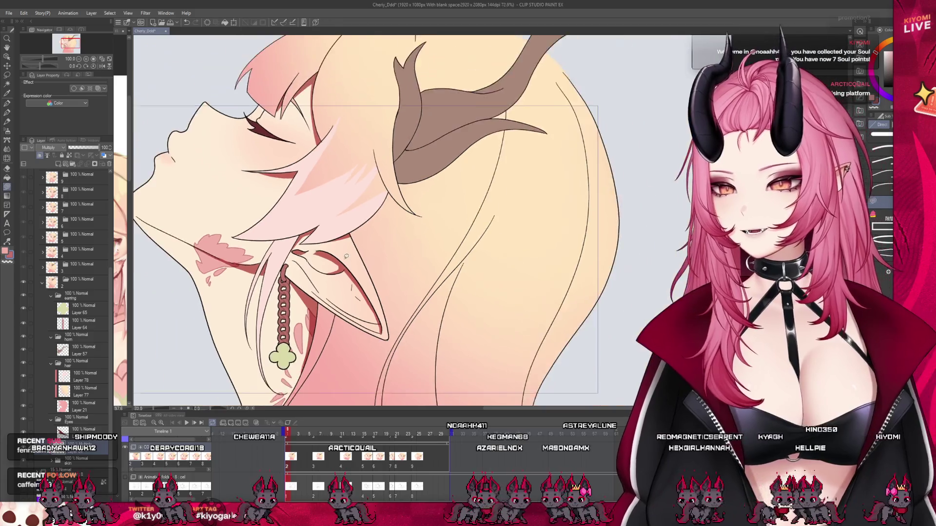
scroll(276, 235, down, 2)
scroll(275, 235, up, 1)
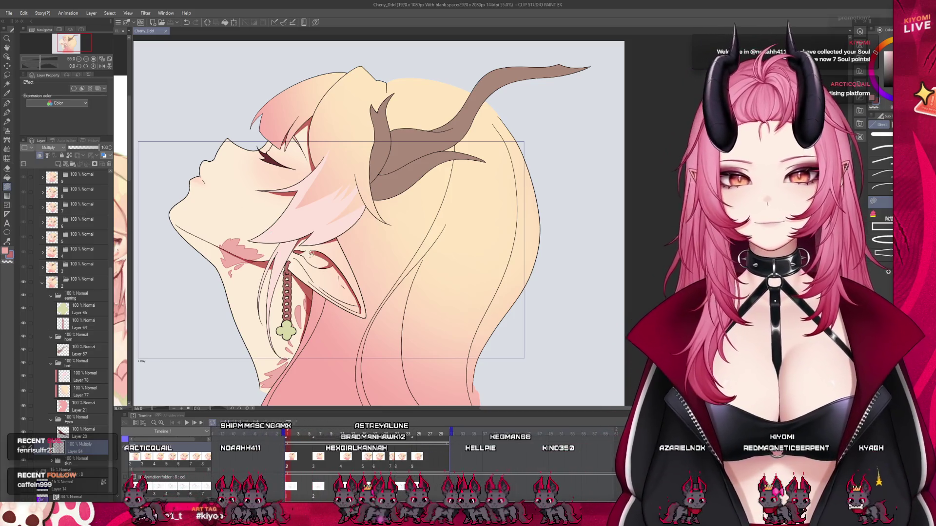
- Add a short touch-up brush stroke near the closed eye and zoom out to check the whole head
key(ctrl+minus)
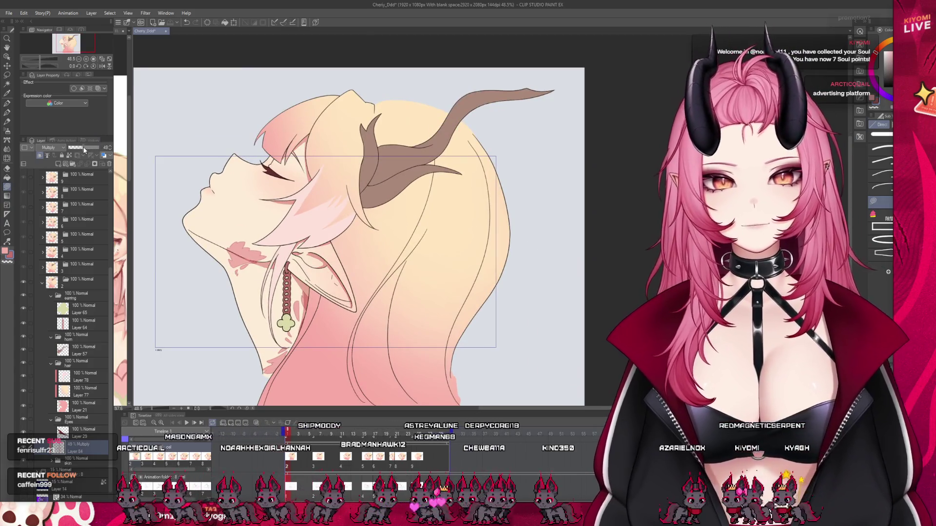
scroll(281, 201, up, 5)
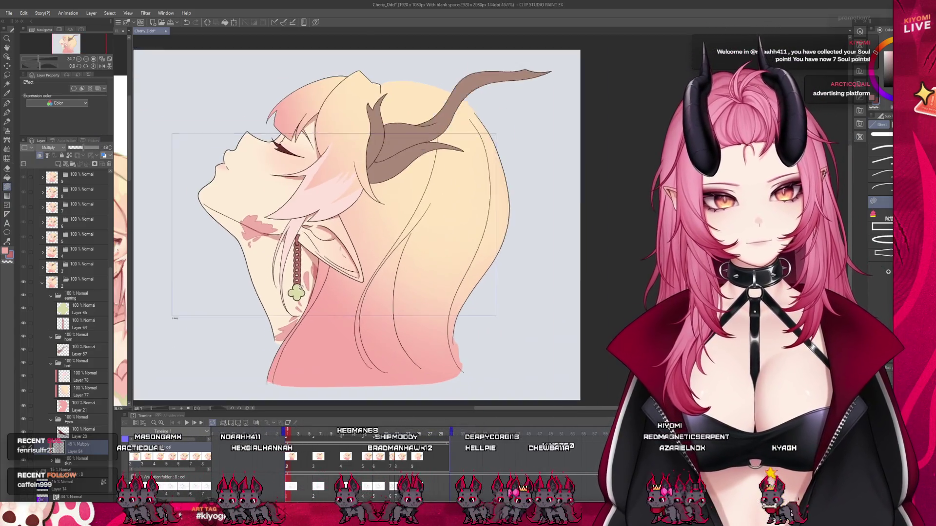
scroll(293, 293, up, 2)
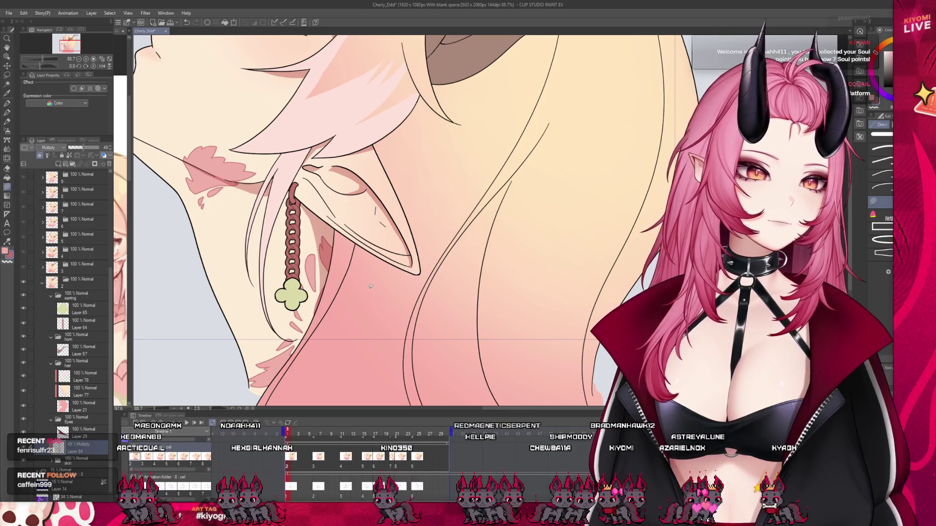
scroll(365, 270, down, 3)
scroll(361, 253, down, 2)
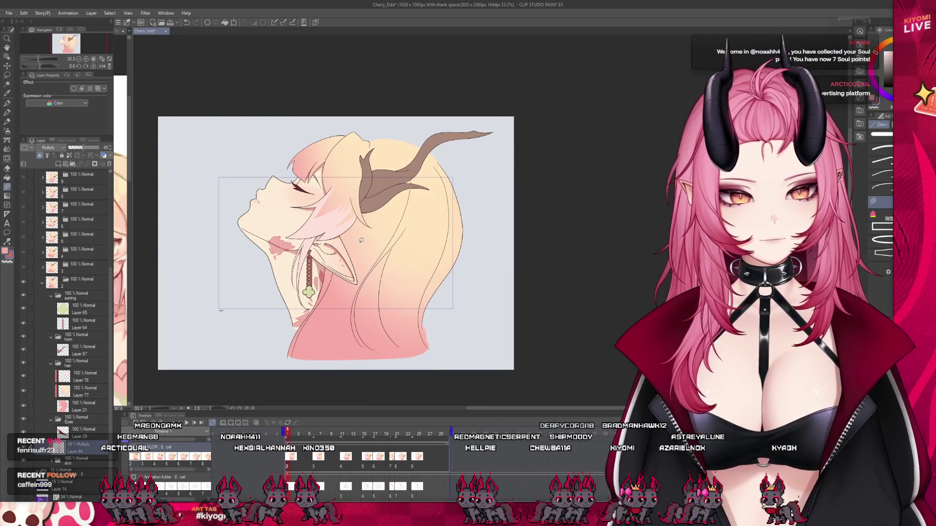
scroll(360, 240, up, 2)
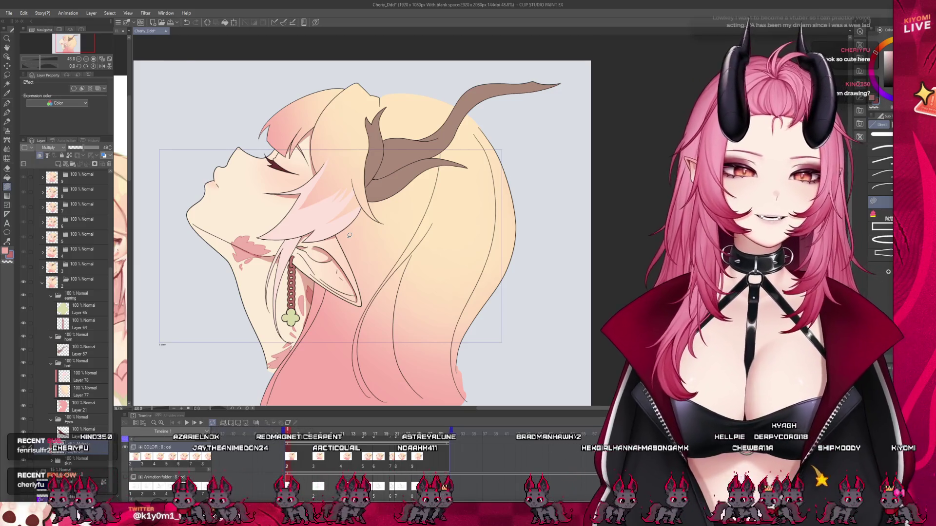
scroll(319, 201, up, 2)
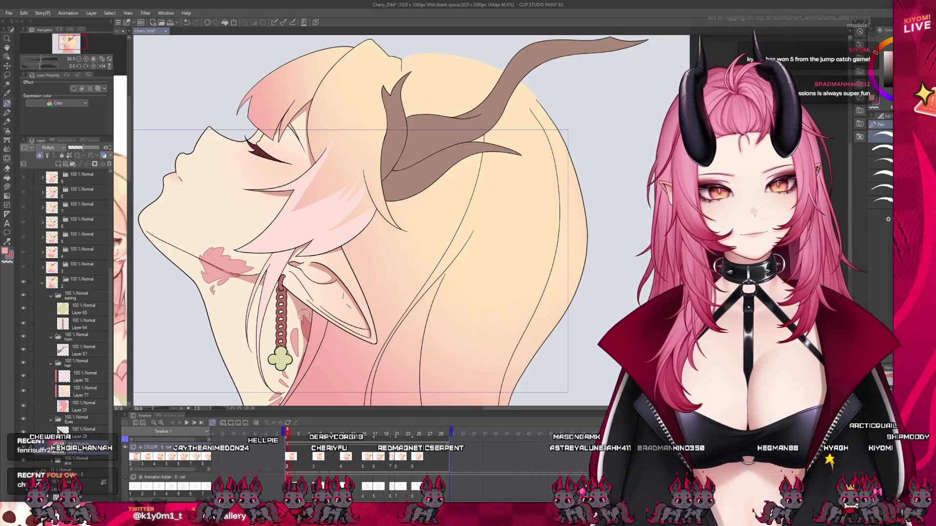
scroll(350, 281, down, 3)
scroll(403, 243, down, 2)
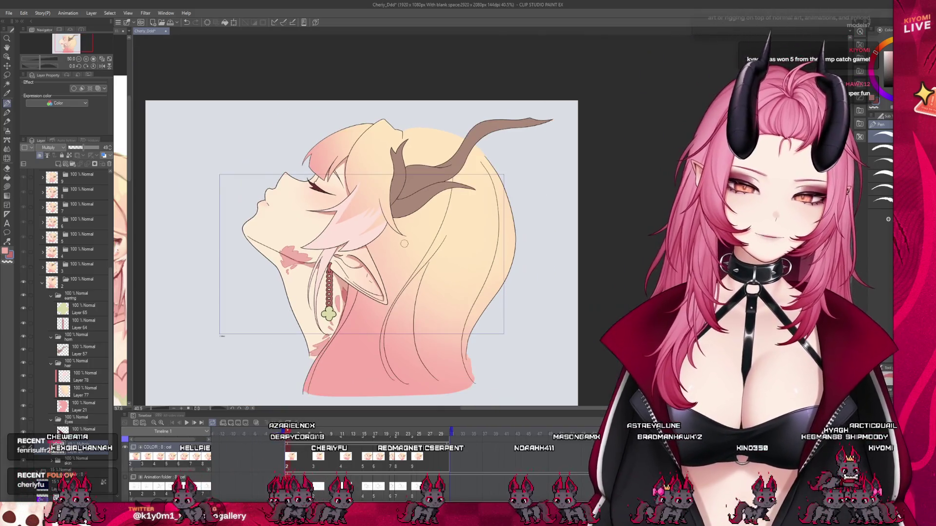
scroll(404, 244, up, 1)
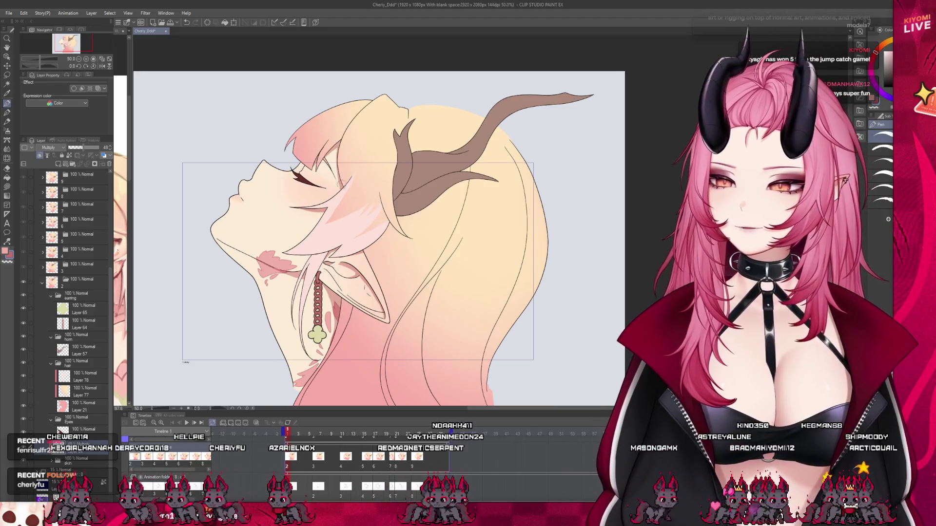
scroll(345, 271, up, 1)
scroll(346, 271, up, 1)
scroll(345, 271, down, 1)
scroll(345, 272, up, 2)
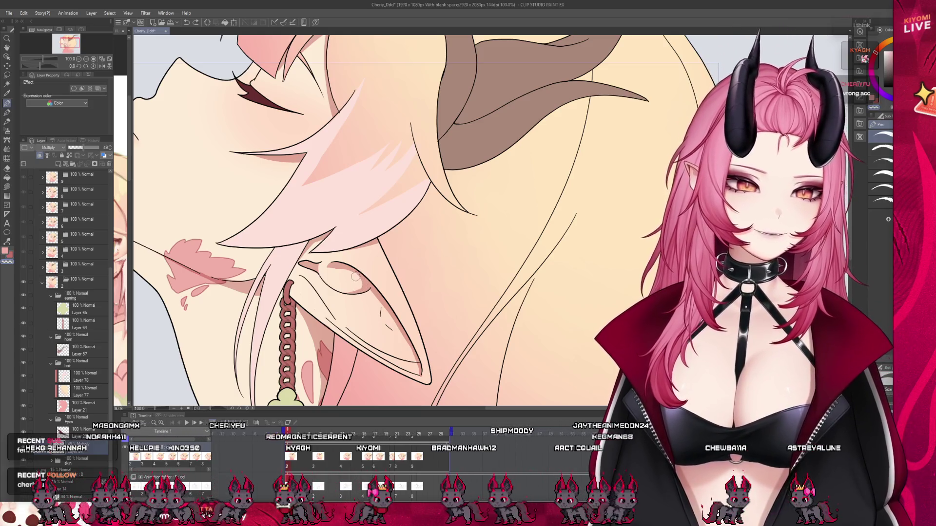
drag(214, 149, 303, 158)
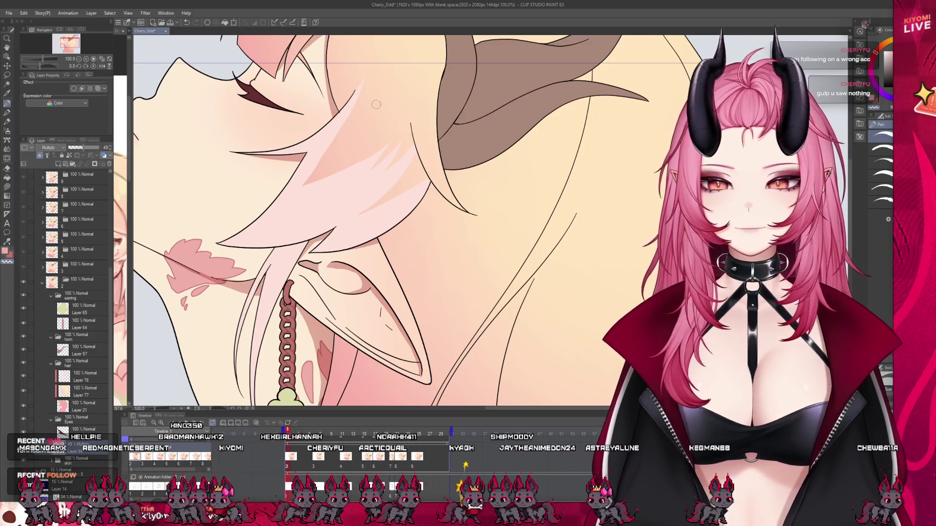
key(ctrl+minus)
key(ctrl+minus)
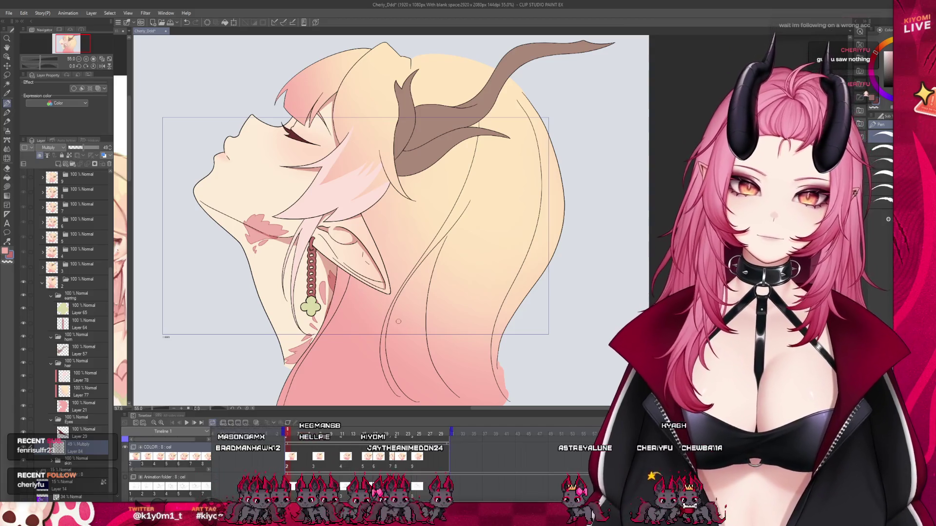
scroll(387, 314, up, 1)
scroll(329, 256, up, 1)
scroll(281, 221, up, 1)
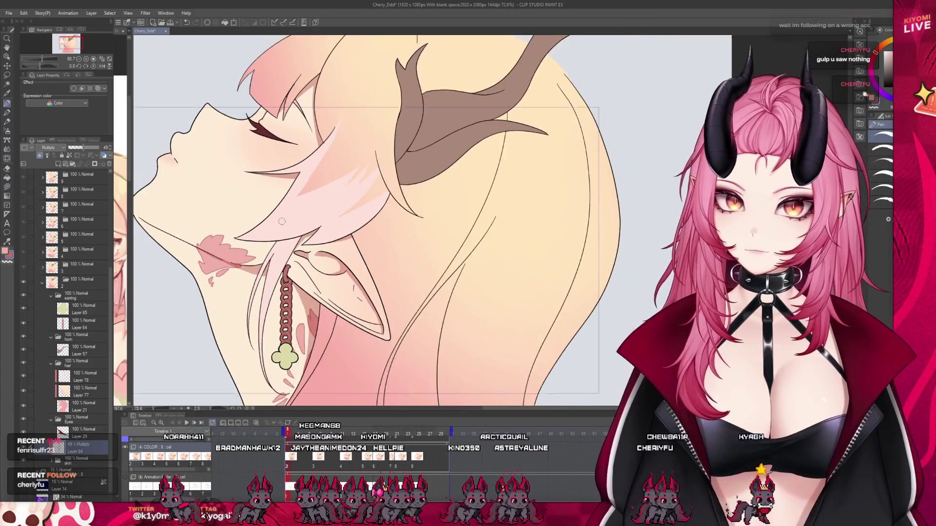
scroll(281, 221, down, 2)
scroll(307, 212, up, 1)
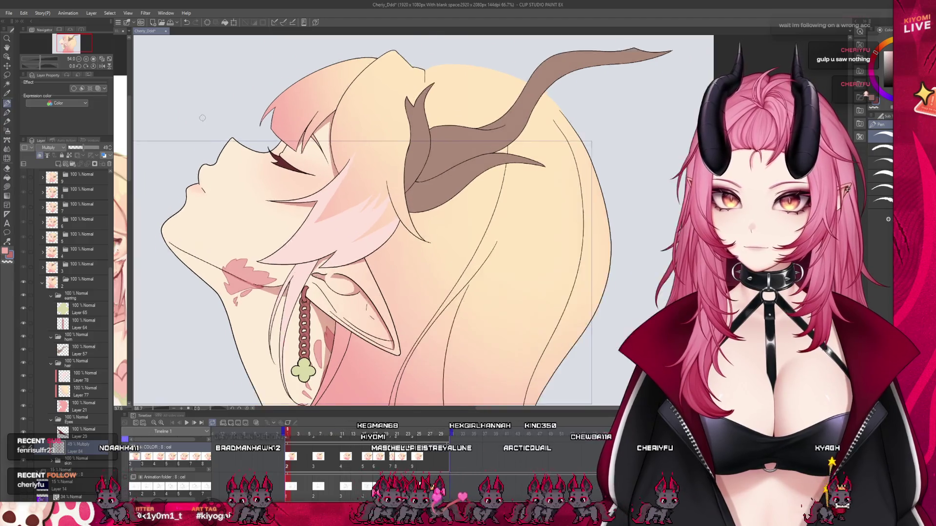
scroll(205, 229, up, 1)
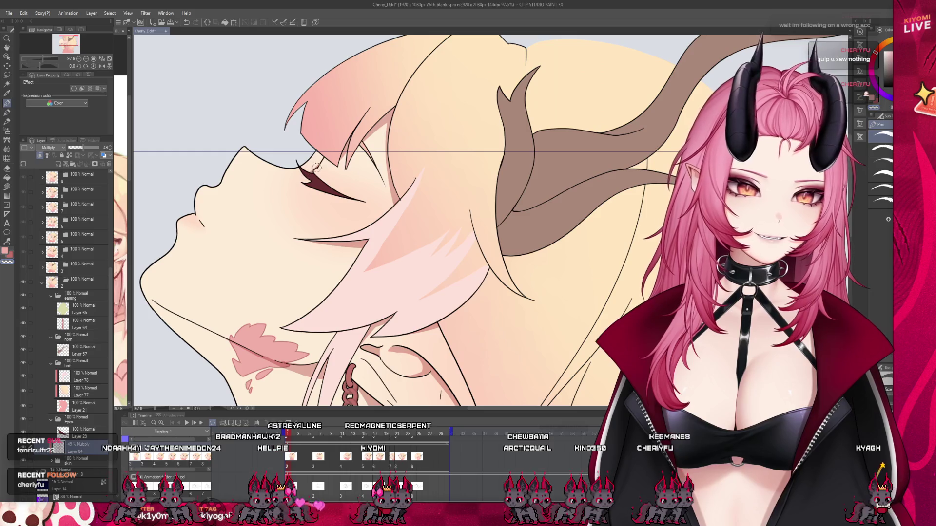
scroll(329, 365, down, 1)
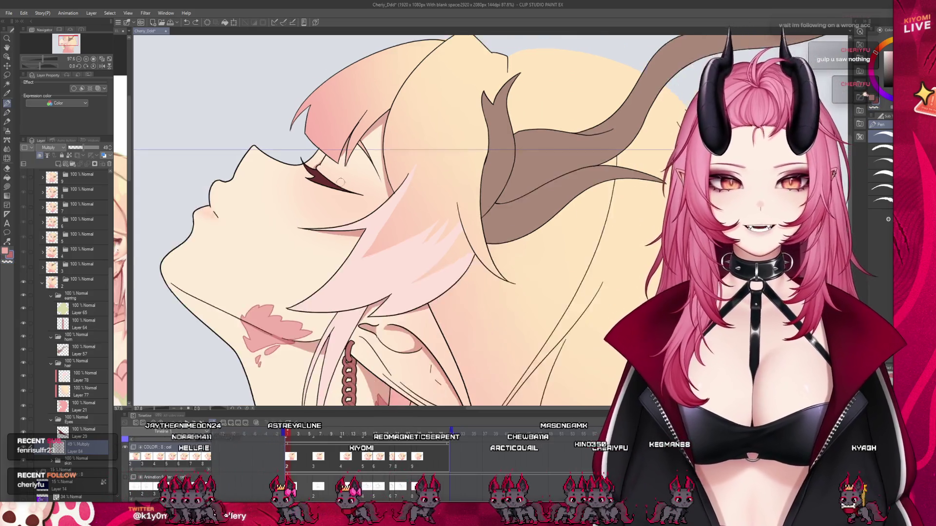
scroll(330, 366, down, 1)
- Jump to a later timeline cel, select its Multiply layer and advance one frame
click(315, 434)
scroll(318, 207, down, 1)
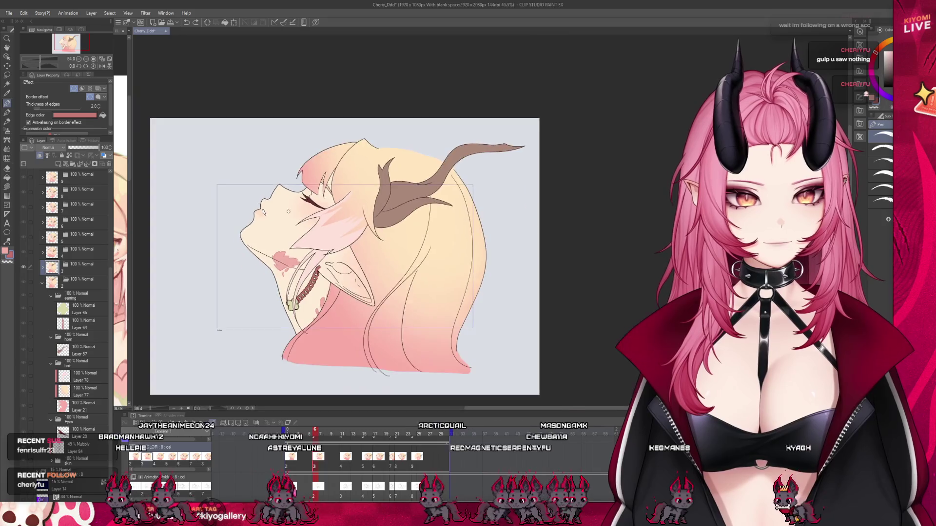
scroll(318, 206, up, 2)
scroll(319, 207, up, 1)
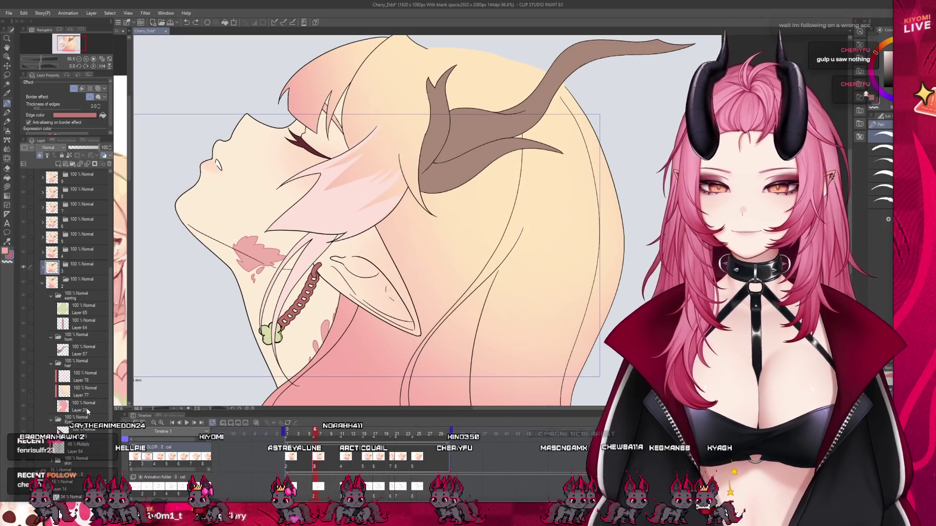
click(87, 414)
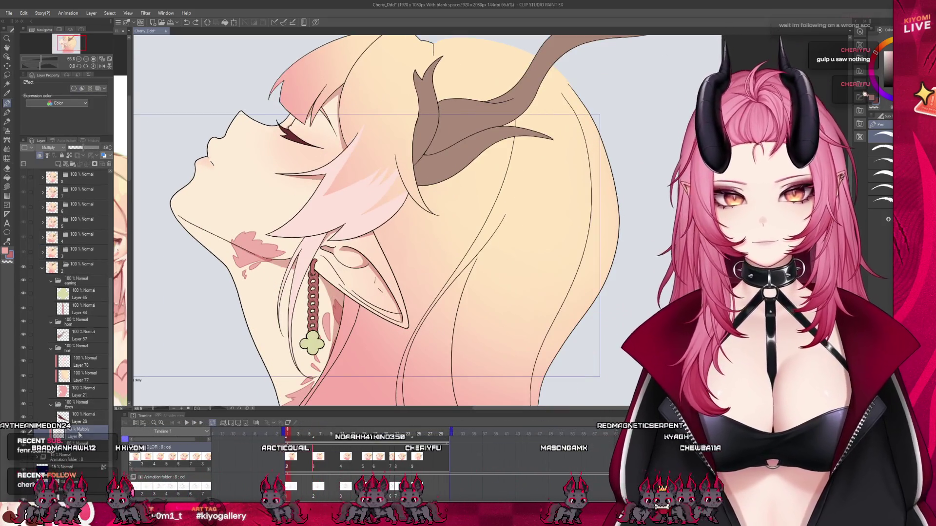
scroll(44, 269, up, 3)
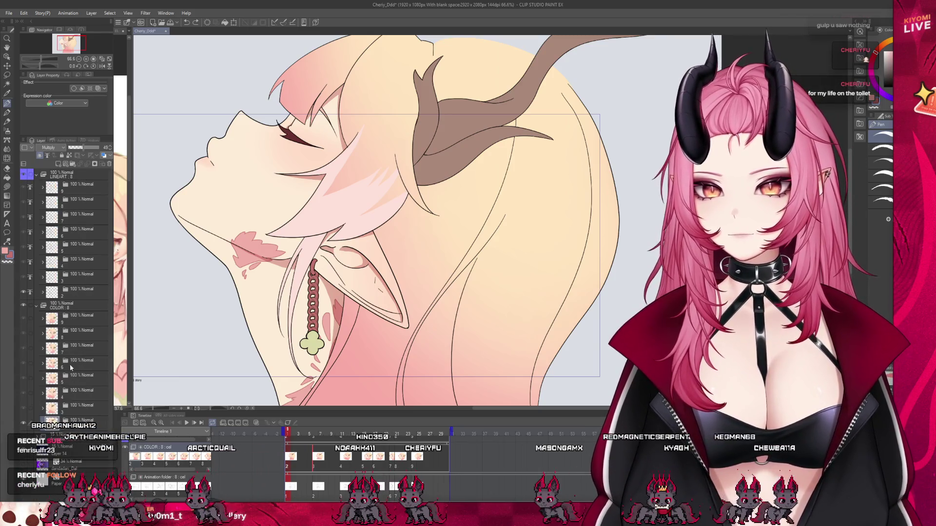
scroll(83, 337, down, 3)
scroll(93, 363, down, 3)
scroll(88, 408, down, 3)
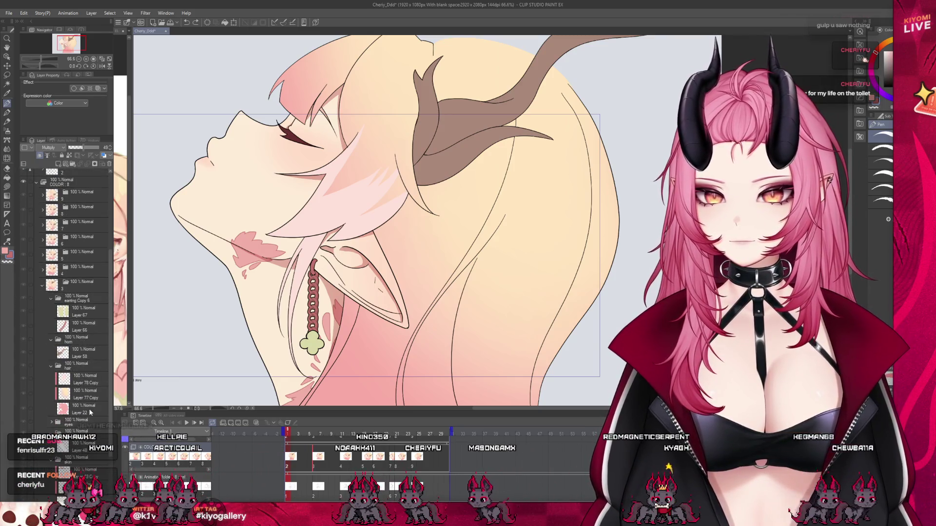
scroll(88, 409, down, 3)
key(Right)
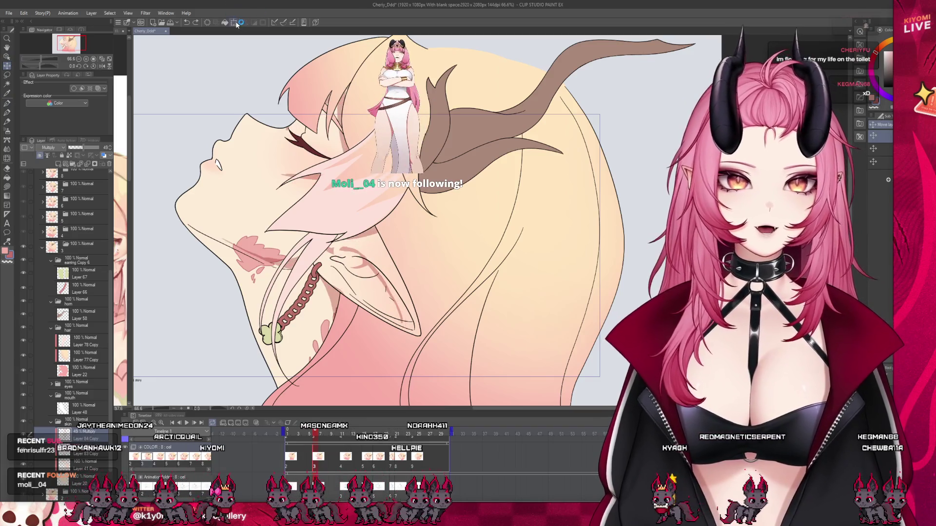
- Rotate this frame's shading slightly counterclockwise with Transform, commit it, and compare with the neighbouring frame
key(ctrl+t)
drag(500, 199, 500, 195)
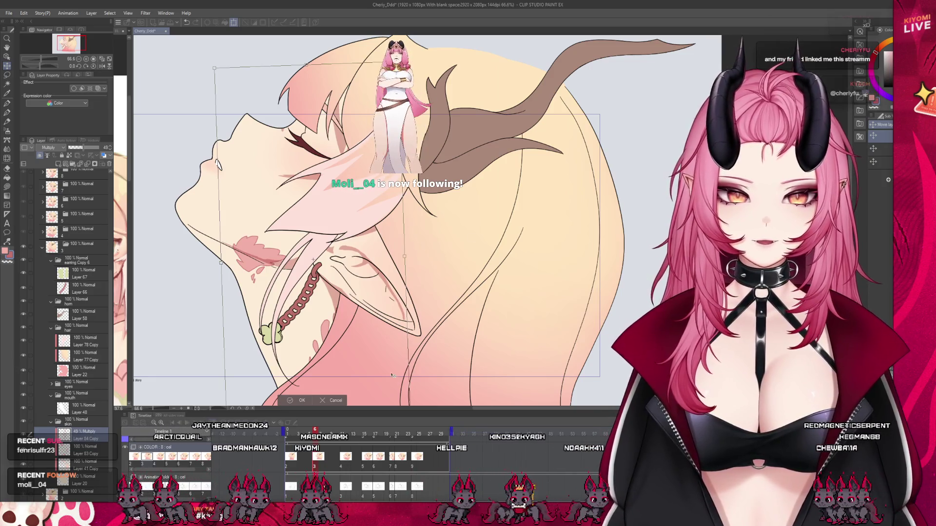
key(Return)
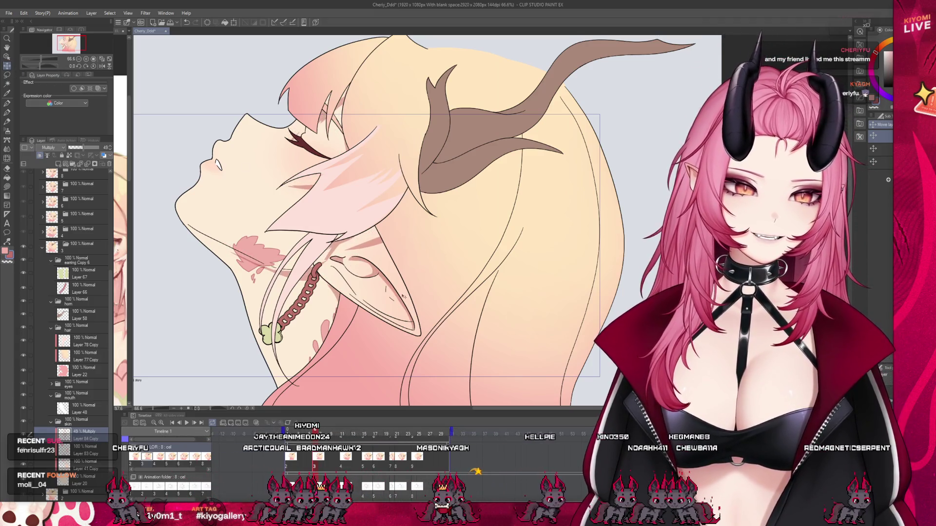
scroll(402, 296, up, 2)
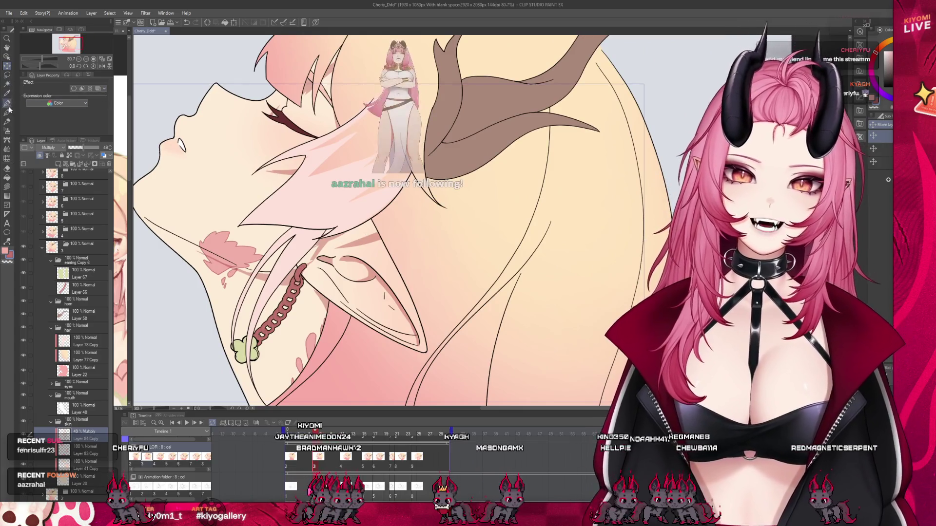
scroll(301, 234, up, 2)
scroll(299, 234, up, 1)
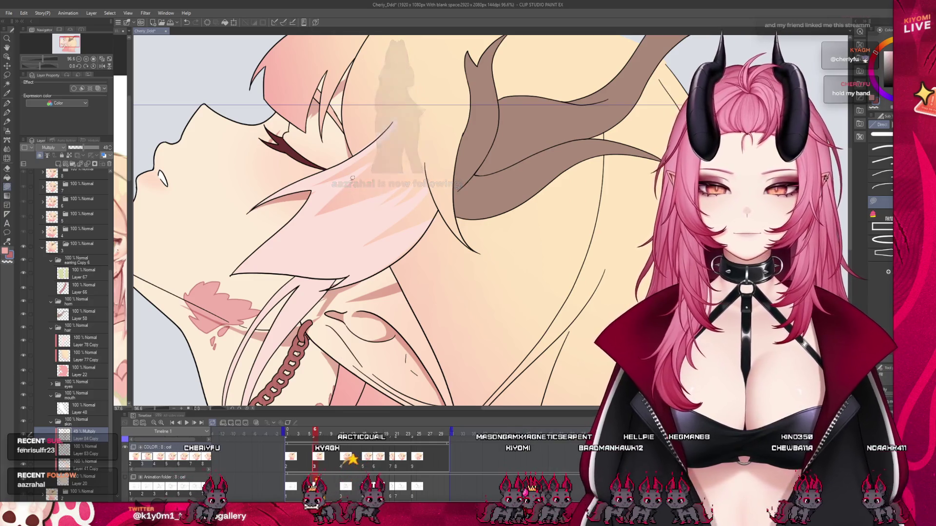
scroll(351, 178, down, 2)
scroll(322, 253, up, 2)
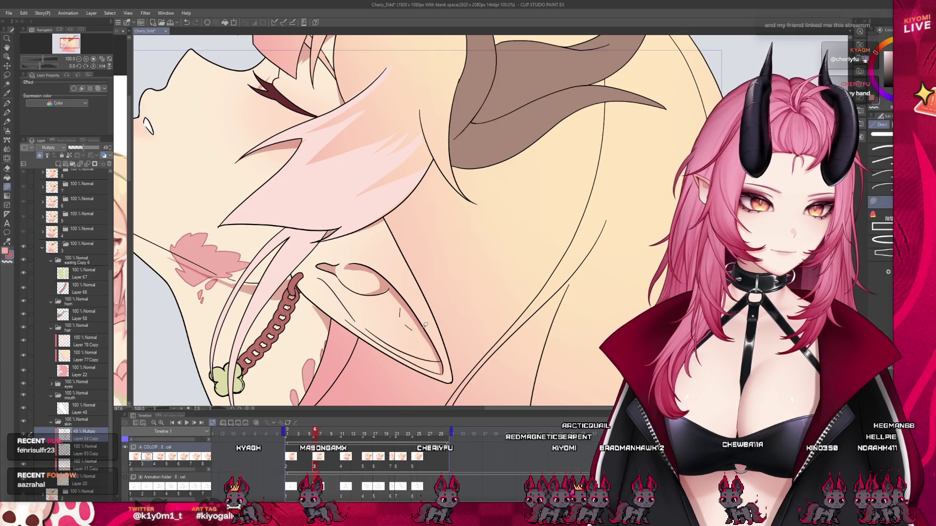
drag(320, 433, 318, 435)
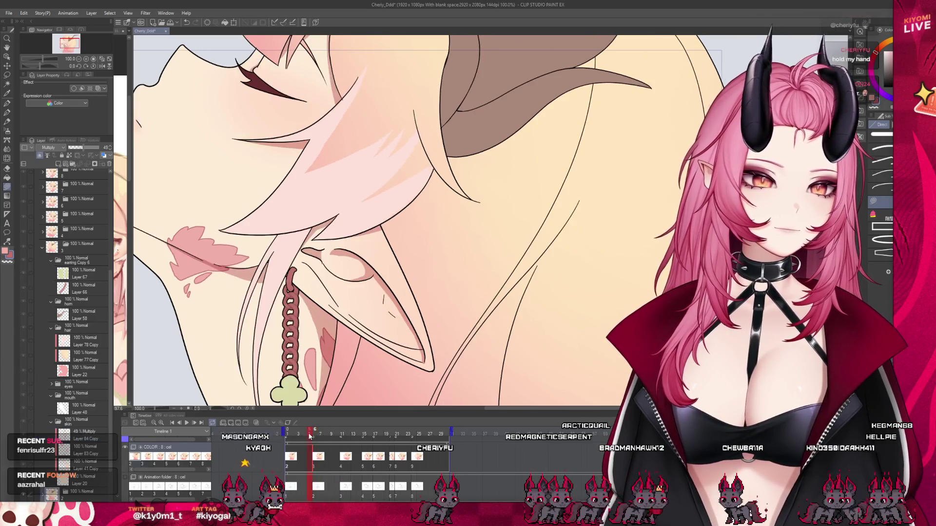
scroll(416, 219, down, 5)
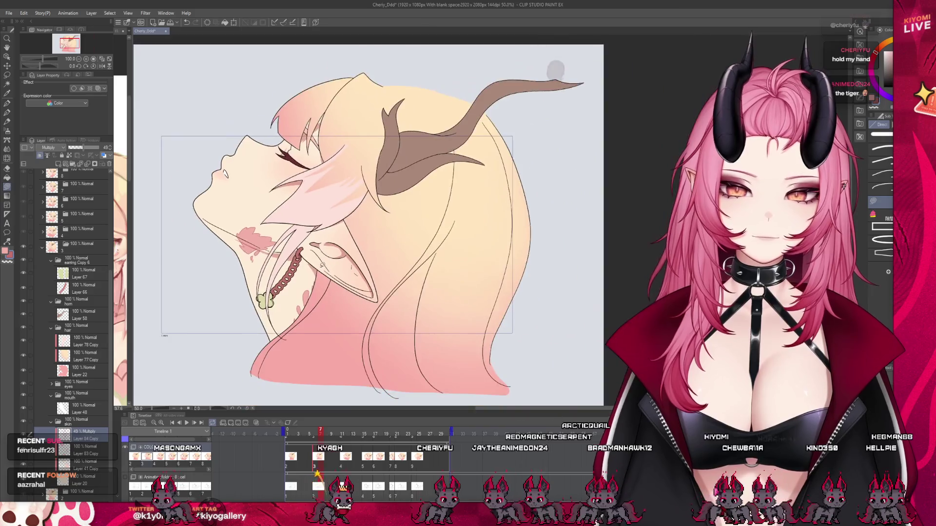
scroll(417, 220, up, 3)
scroll(280, 165, up, 3)
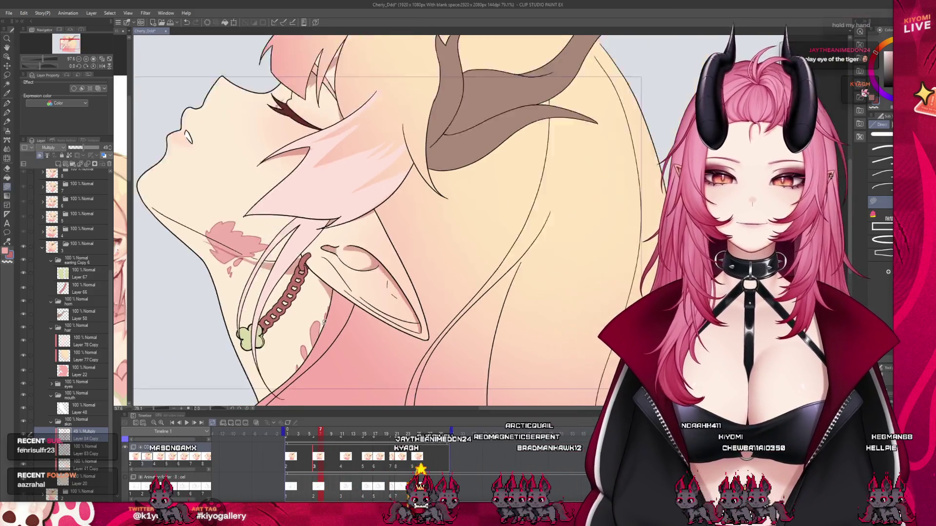
scroll(280, 166, down, 2)
scroll(320, 149, up, 3)
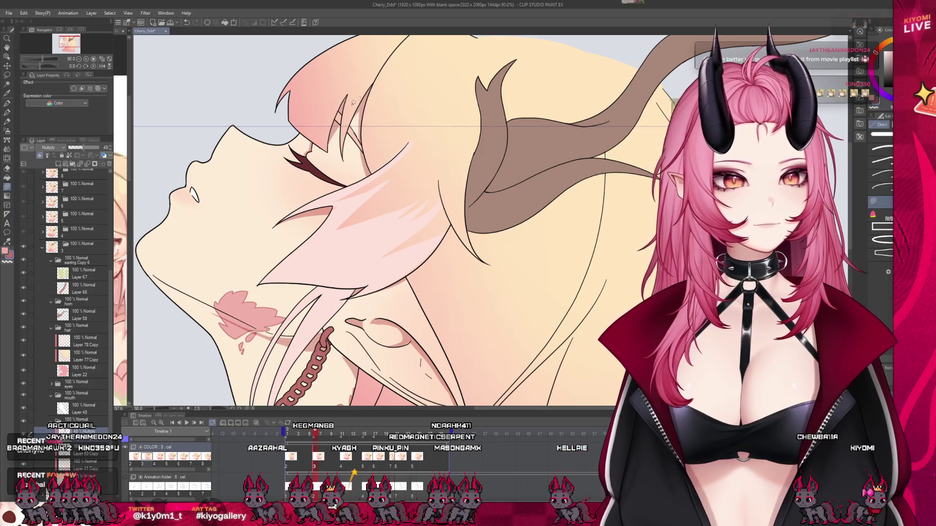
scroll(377, 219, down, 5)
scroll(377, 219, up, 1)
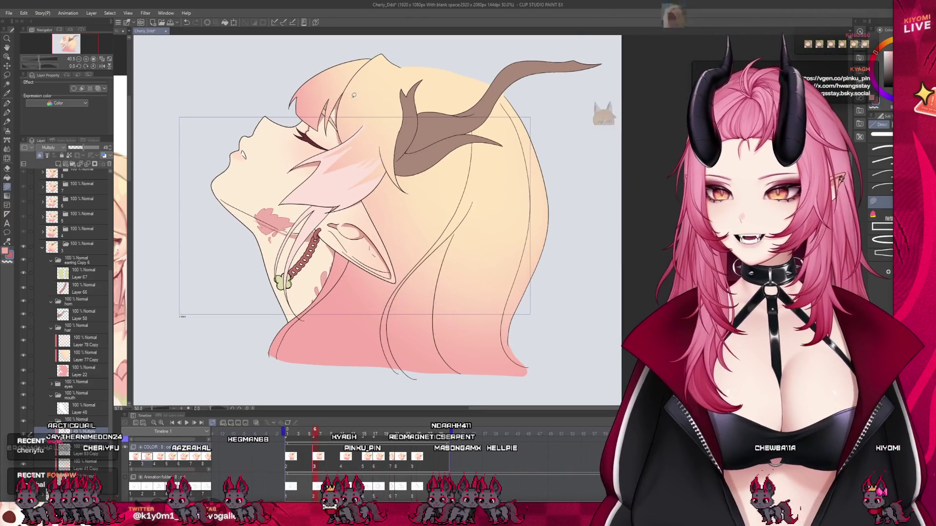
scroll(337, 136, up, 2)
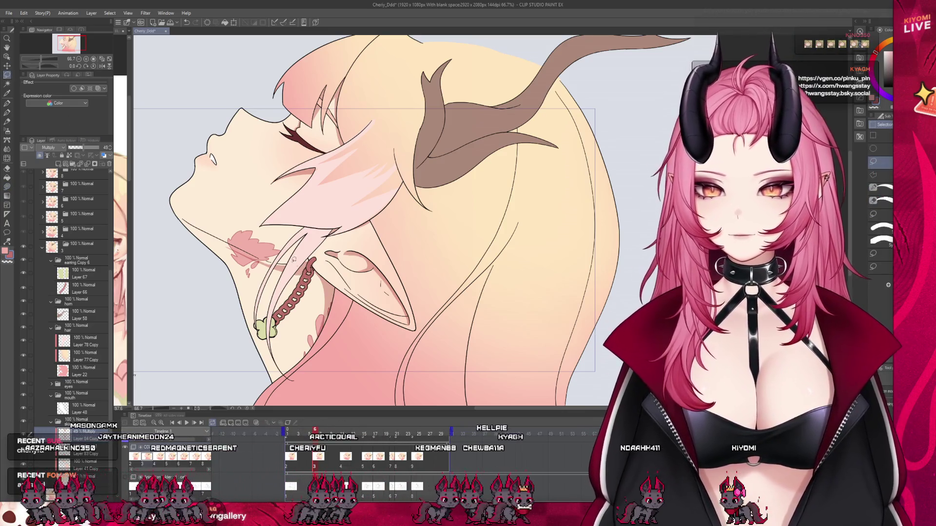
- Lasso the neck shading patch in the eyes-closed frame, transform it into place and confirm
key(m)
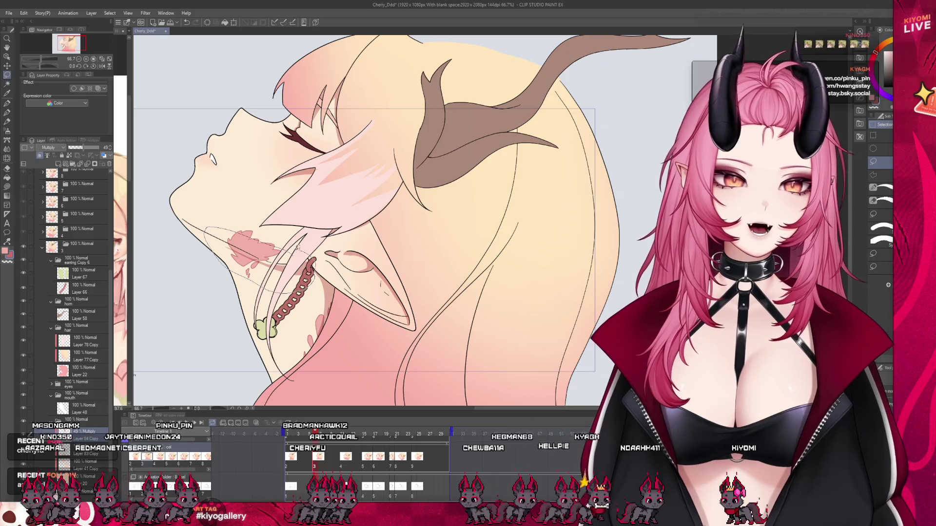
drag(227, 226, 223, 230)
key(ctrl+t)
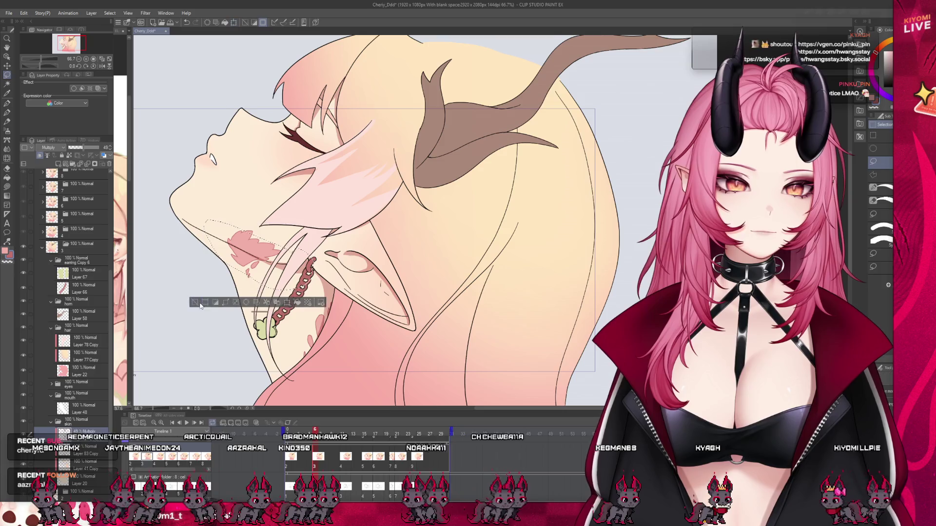
click(245, 304)
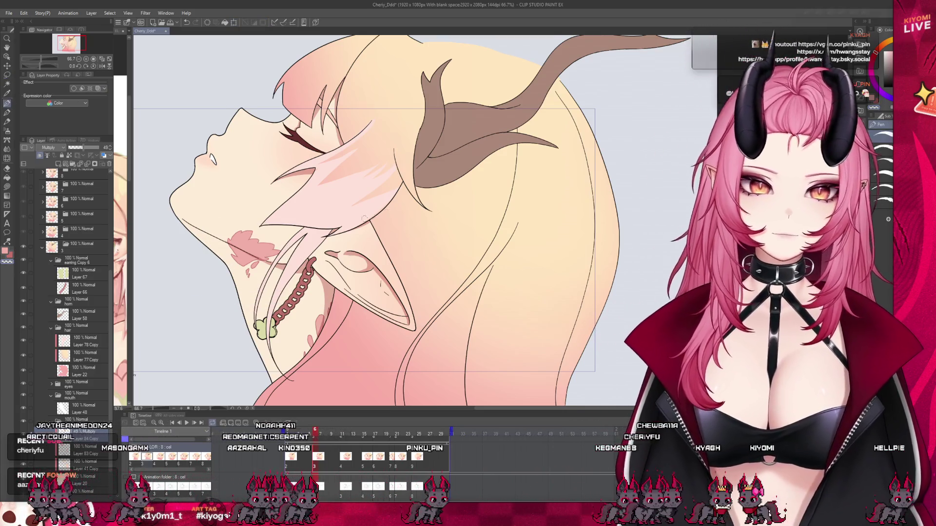
scroll(391, 258, down, 2)
scroll(391, 259, down, 2)
scroll(391, 258, down, 2)
scroll(322, 216, up, 1)
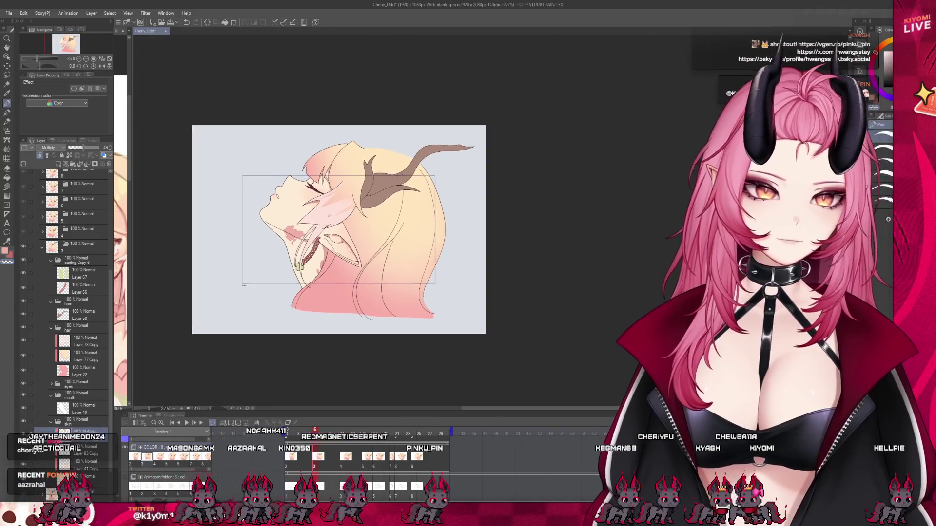
scroll(321, 216, up, 2)
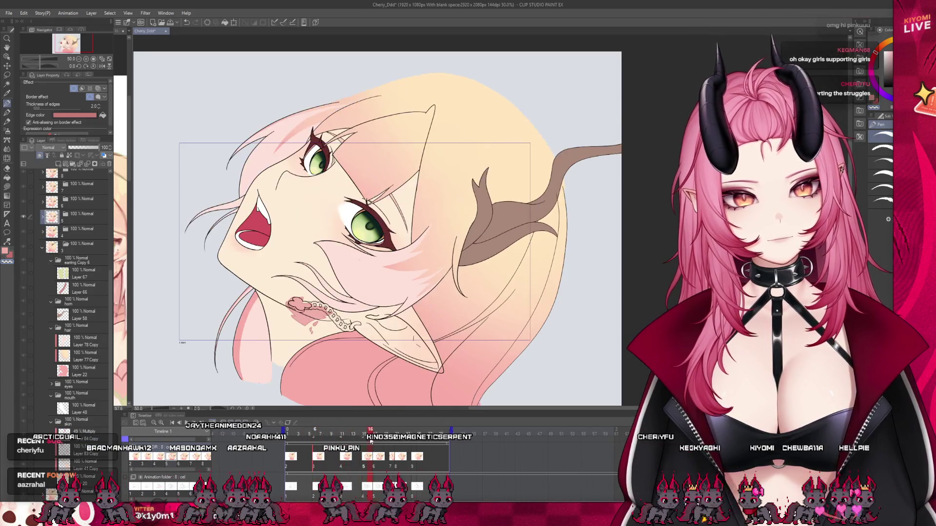
- Scrub back to the eyes-closed frame, then select the open-eyed frame's layers and its Multiply skin shading layer
drag(292, 436, 316, 442)
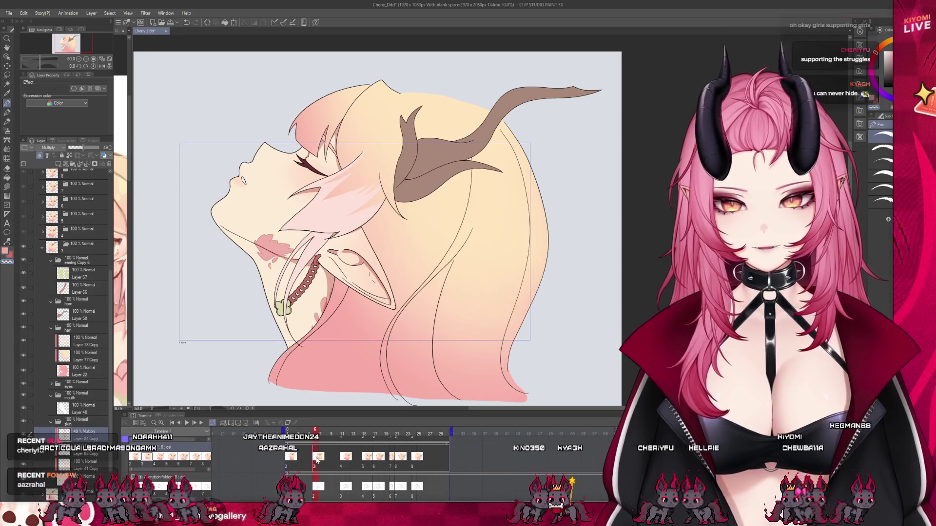
scroll(306, 228, up, 2)
scroll(306, 229, up, 2)
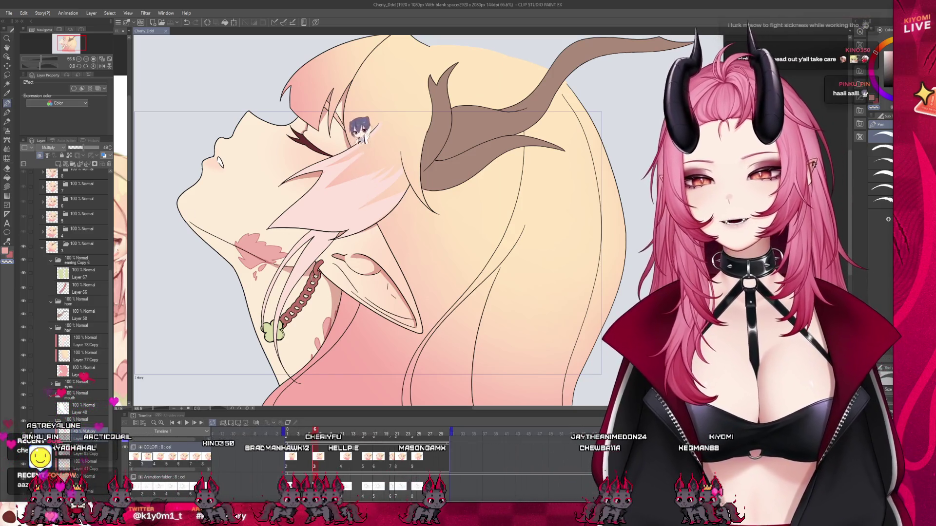
scroll(366, 219, down, 1)
scroll(366, 219, down, 1)
scroll(365, 219, down, 1)
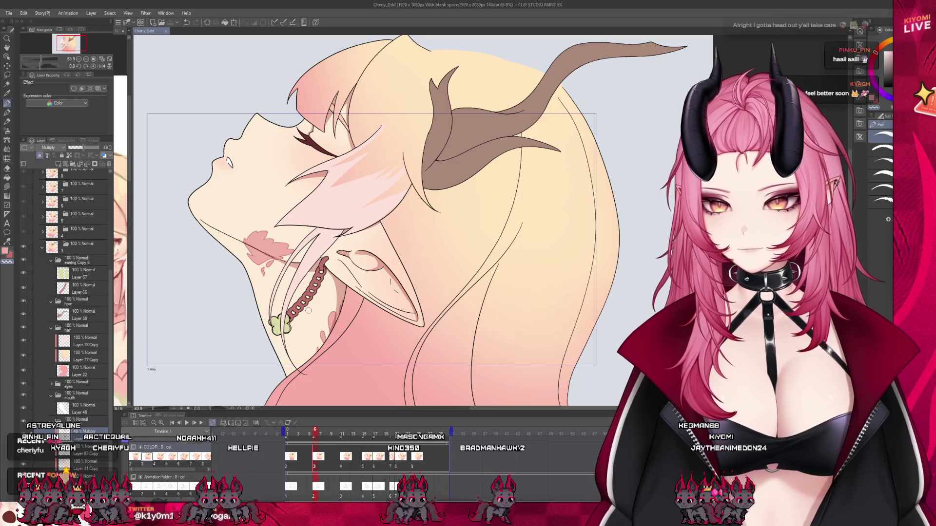
scroll(307, 311, down, 1)
scroll(316, 390, down, 1)
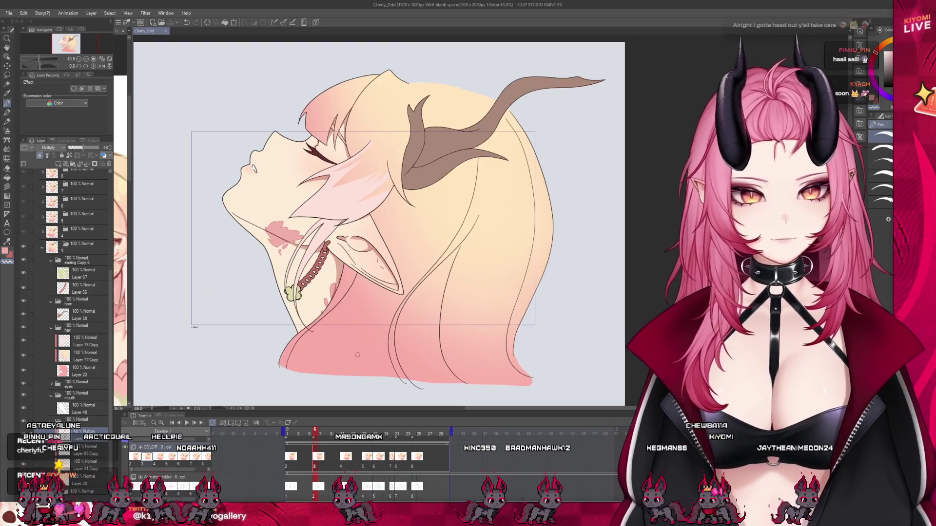
scroll(341, 197, up, 1)
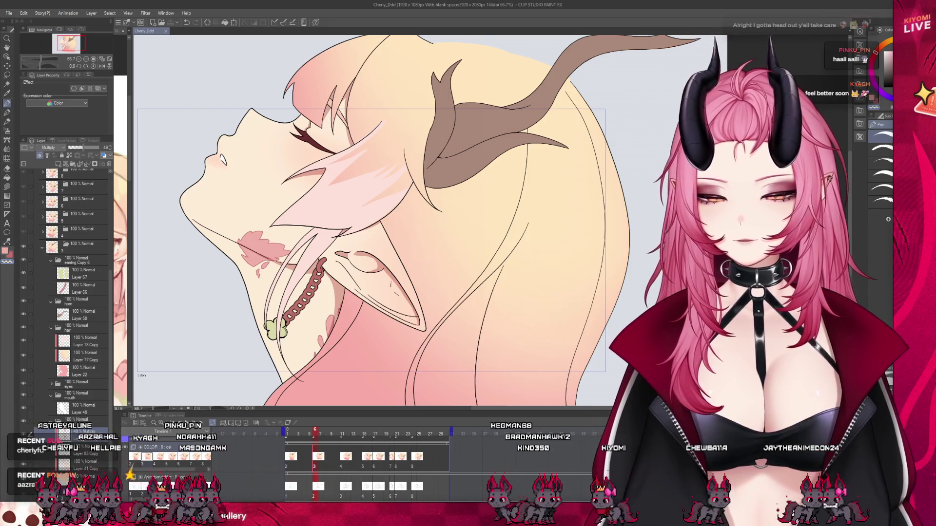
scroll(73, 293, up, 2)
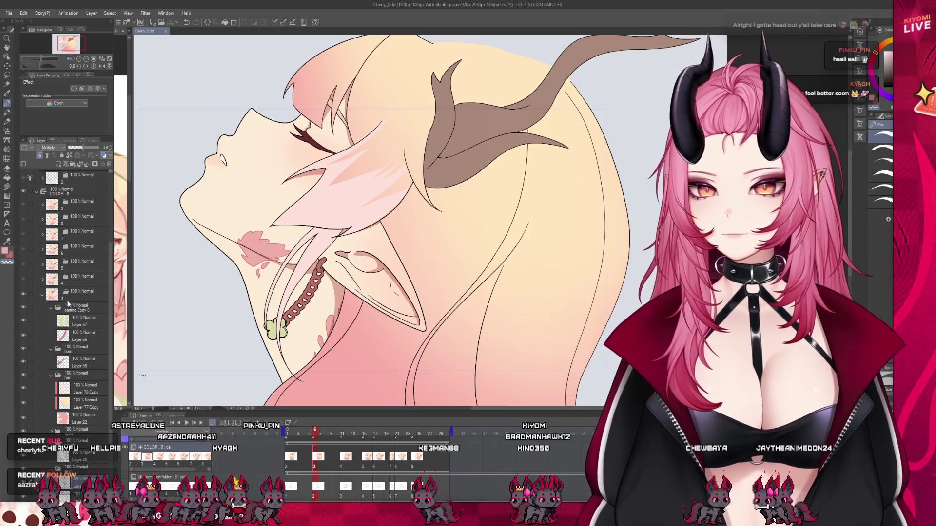
click(46, 293)
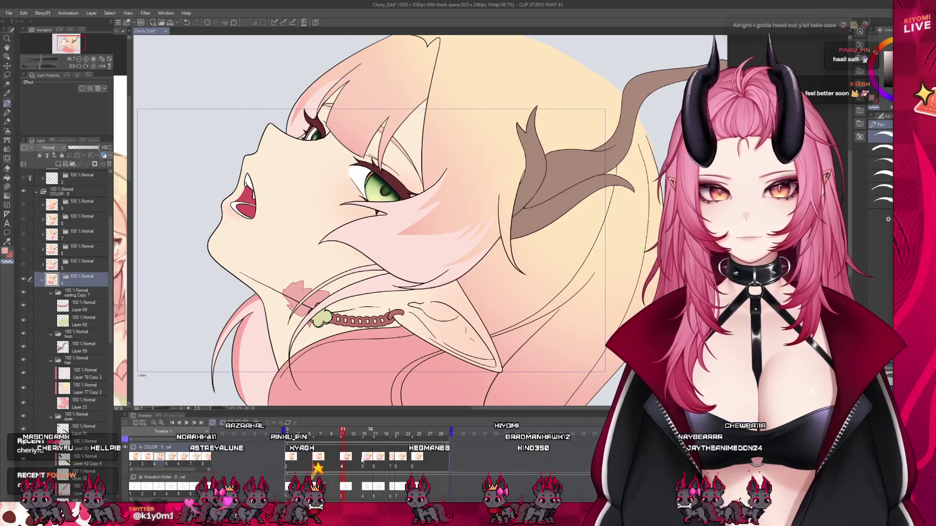
scroll(66, 348, down, 1)
scroll(89, 395, down, 2)
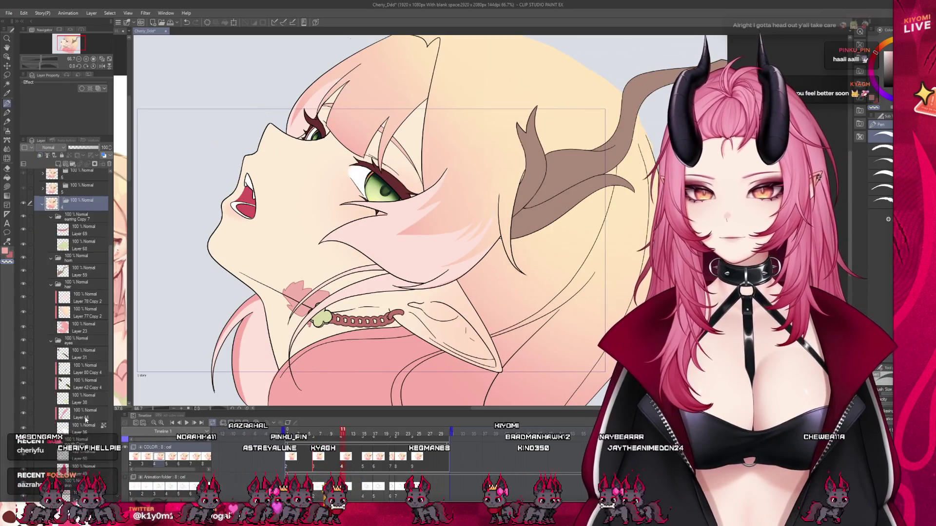
scroll(86, 401, down, 3)
scroll(82, 407, down, 2)
ctrl+click(357, 344)
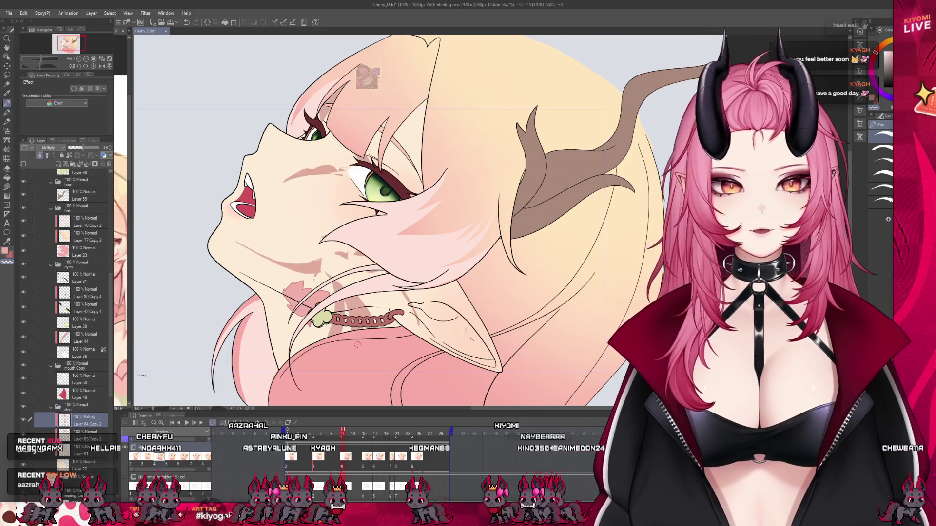
scroll(326, 226, down, 3)
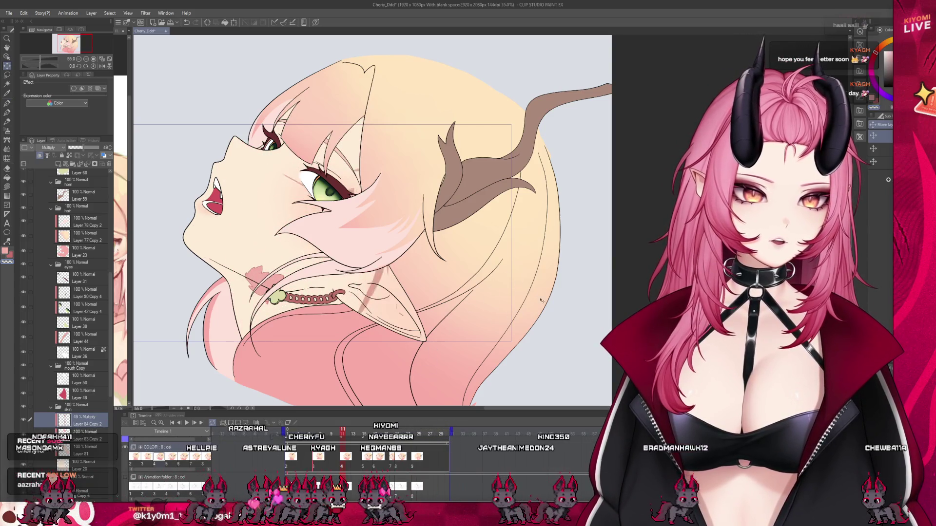
- Rotate the open-eyed frame's skin shading slightly counterclockwise with Transform and apply it
click(232, 23)
drag(355, 343, 366, 340)
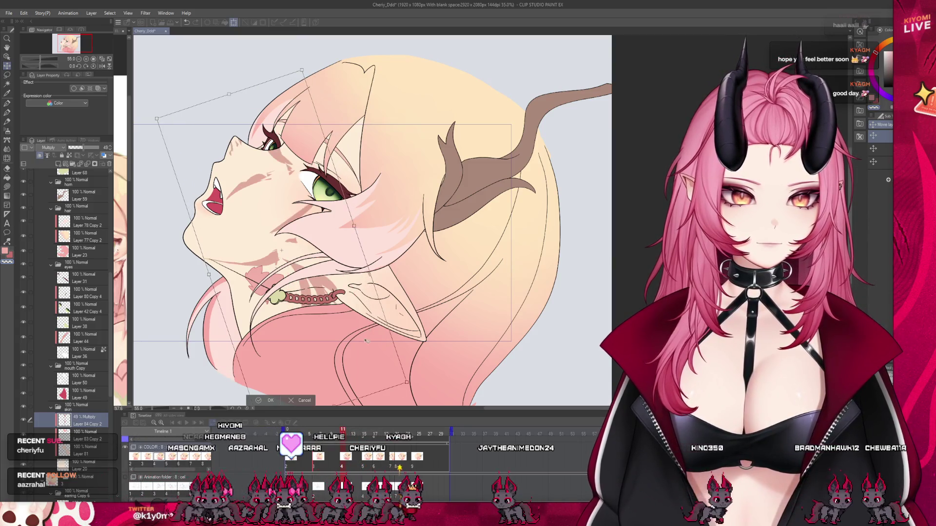
click(305, 401)
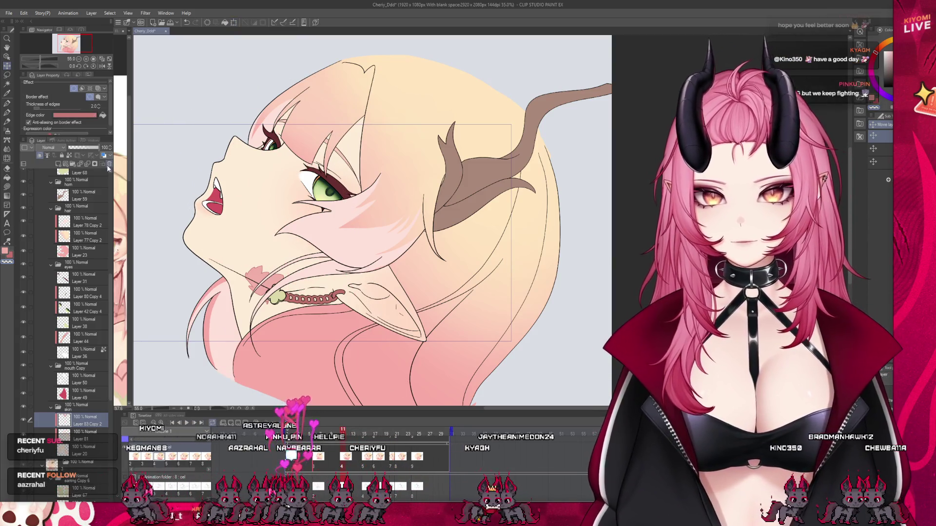
- Undo a stray brush stroke arcing over the head and step through neighbouring frames to check
key(b)
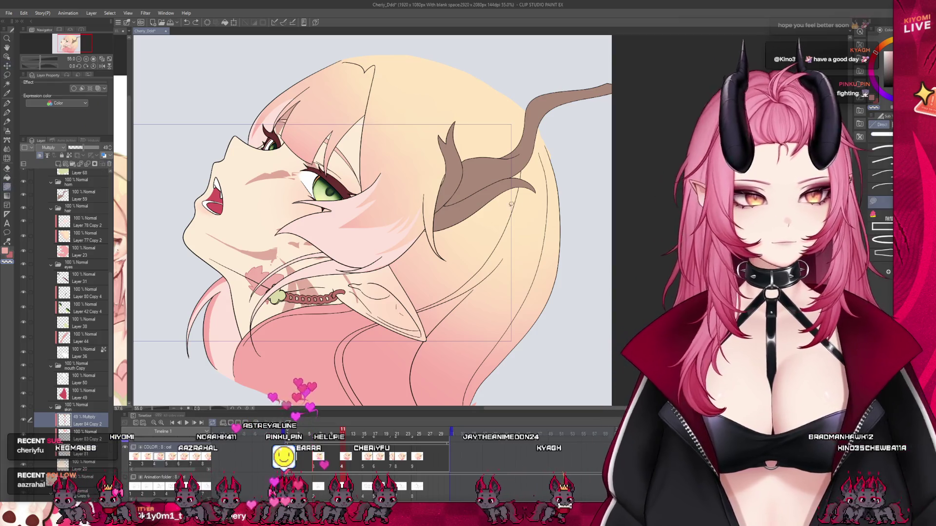
mouse_move(611, 189)
mouse_down()
mouse_move(146, 187)
mouse_move(317, 195)
mouse_up()
key(ctrl+z)
scroll(317, 195, down, 3)
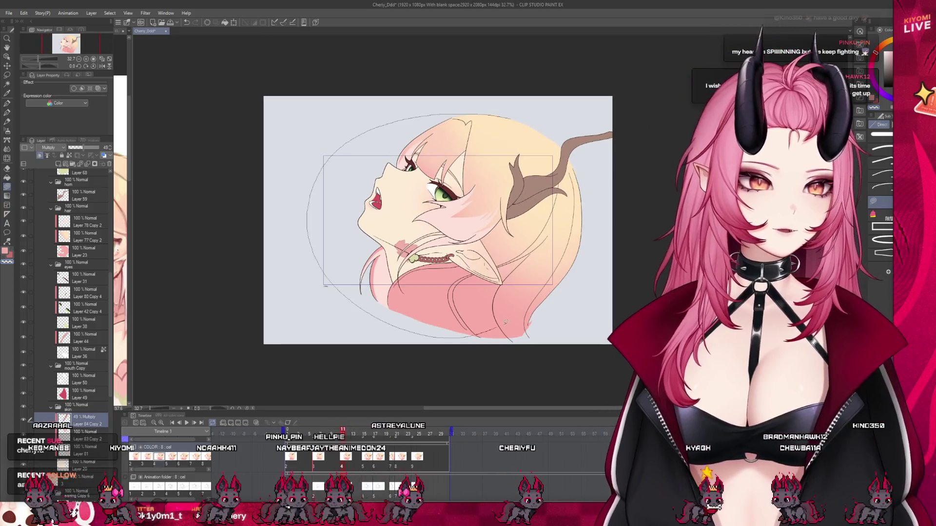
scroll(317, 196, up, 3)
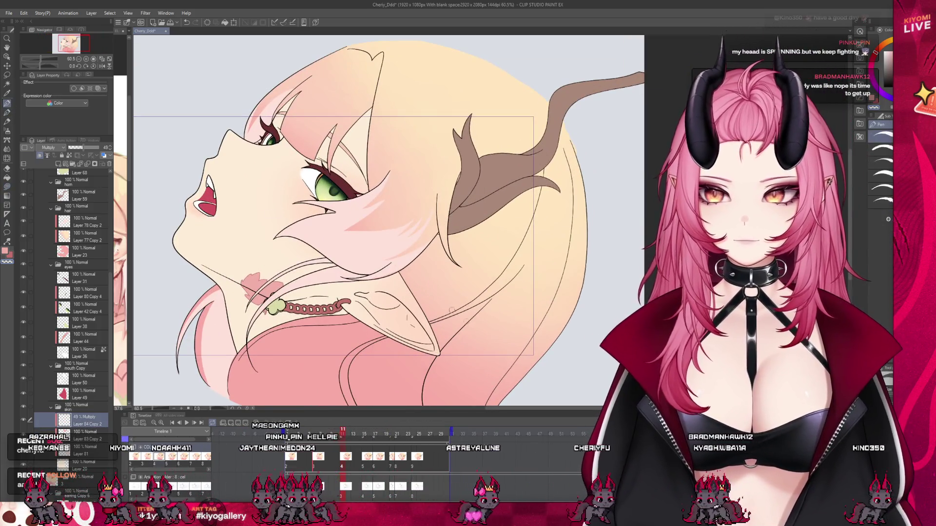
scroll(406, 259, up, 2)
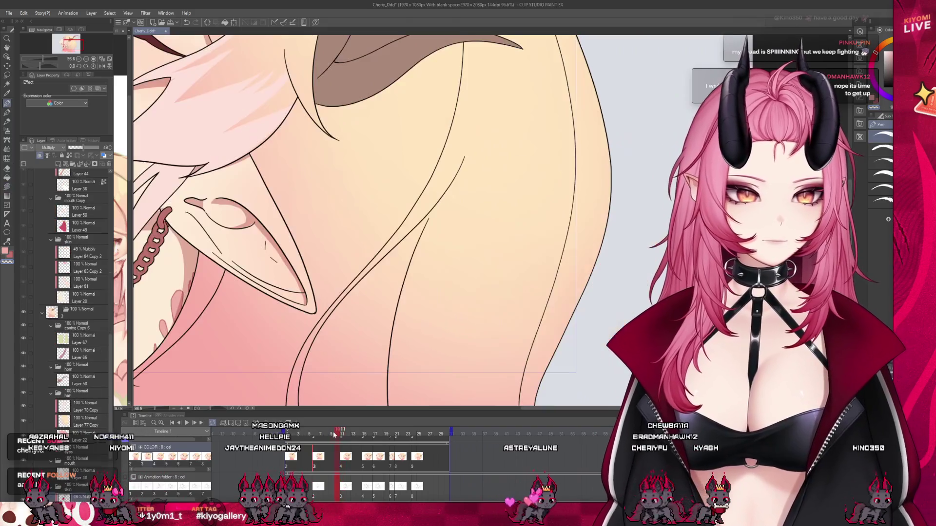
drag(352, 433, 343, 434)
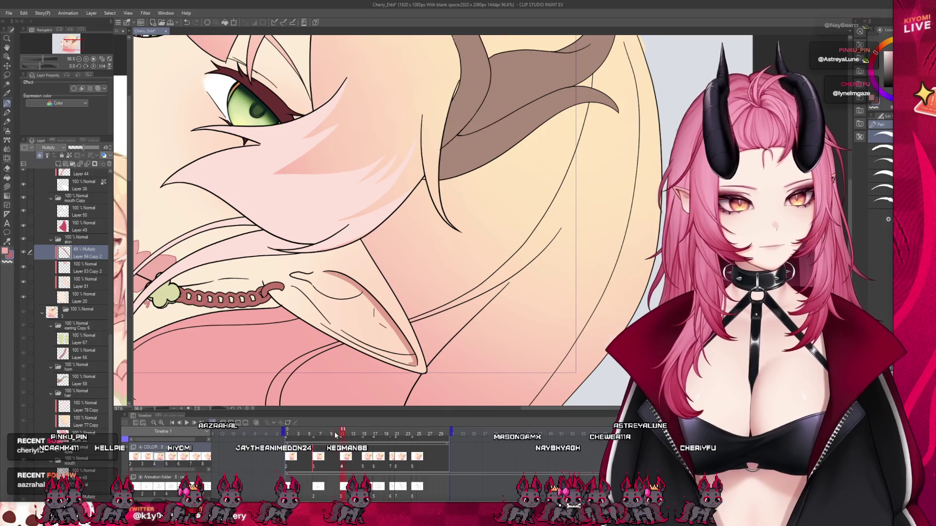
drag(336, 435, 331, 432)
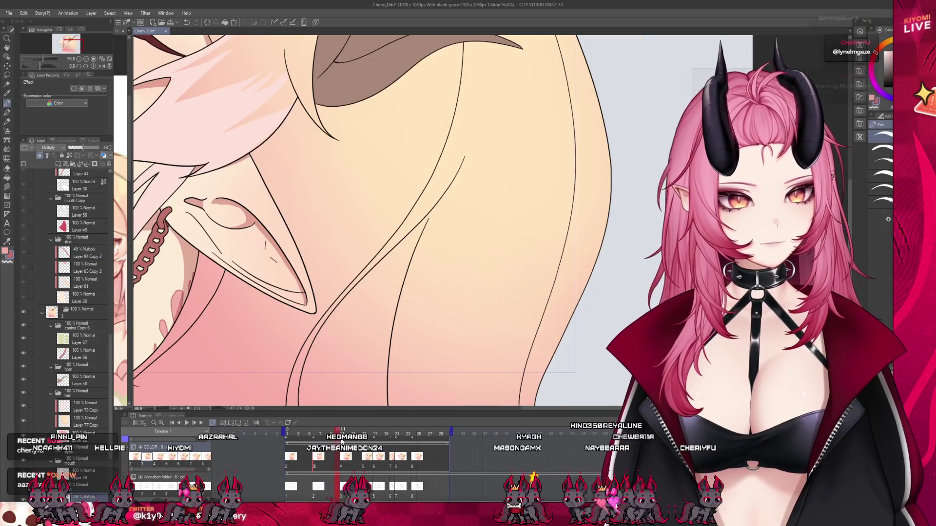
key(Right)
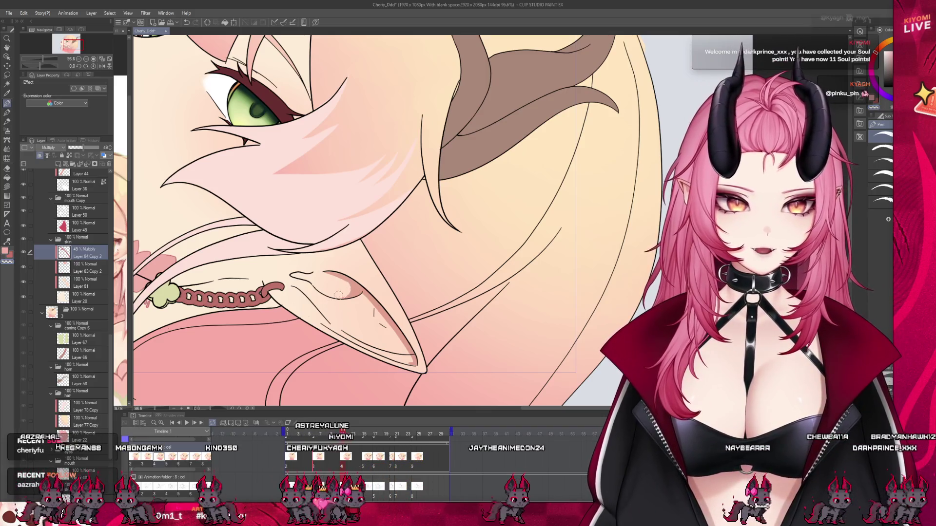
key(h)
key(h)
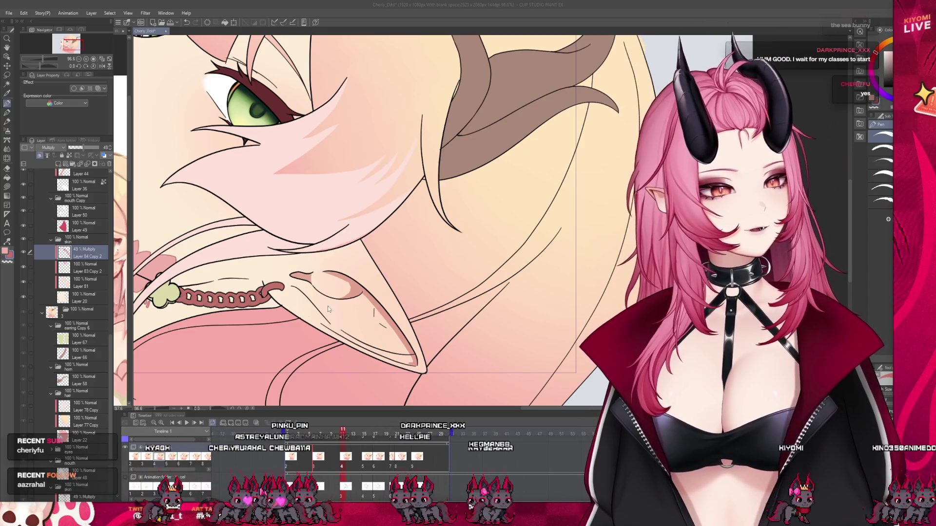
- Switch to the Lyn glasses-girl document and step through its early timeline frames
key(ctrl+Tab)
scroll(451, 236, up, 1)
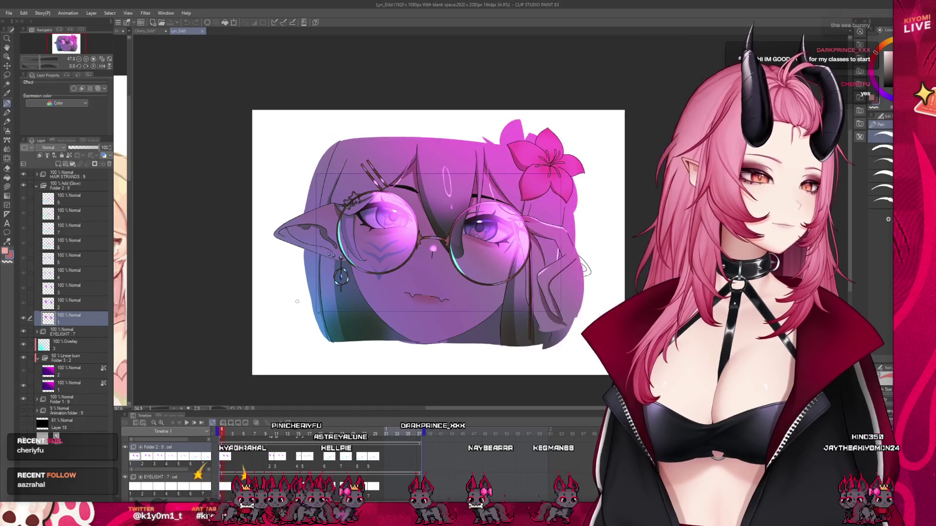
scroll(450, 236, up, 1)
scroll(451, 236, up, 1)
scroll(451, 235, up, 1)
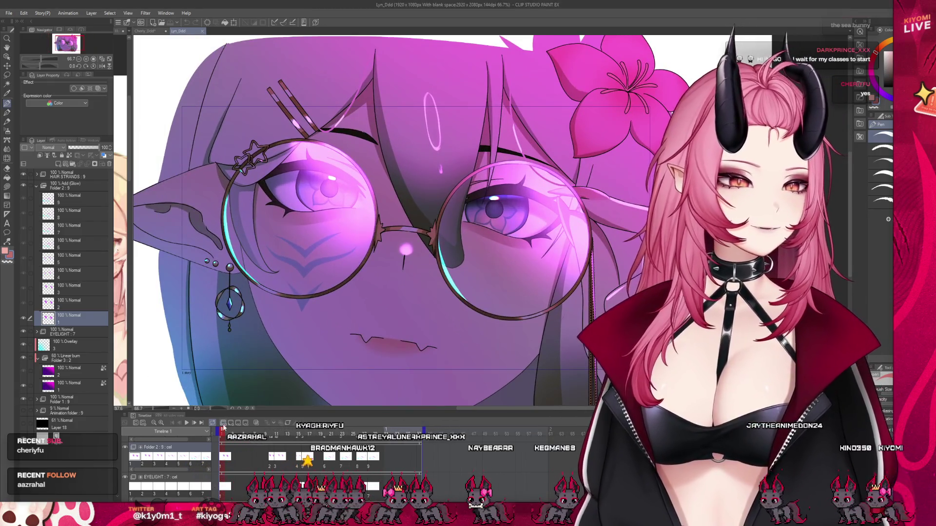
click(279, 435)
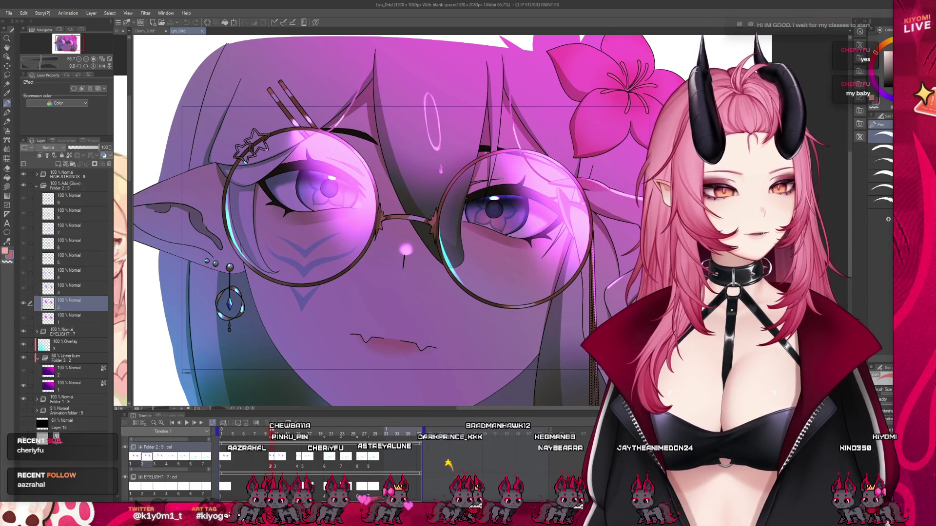
click(273, 436)
click(278, 436)
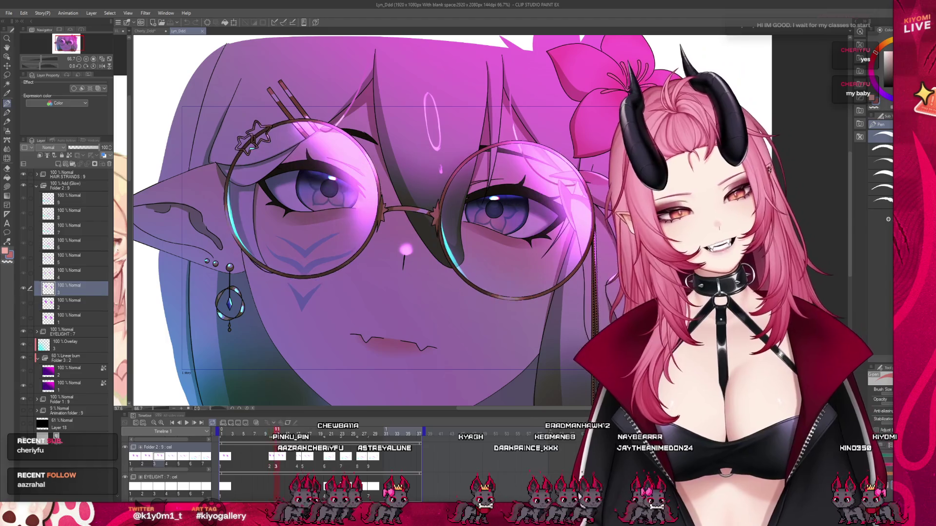
click(313, 436)
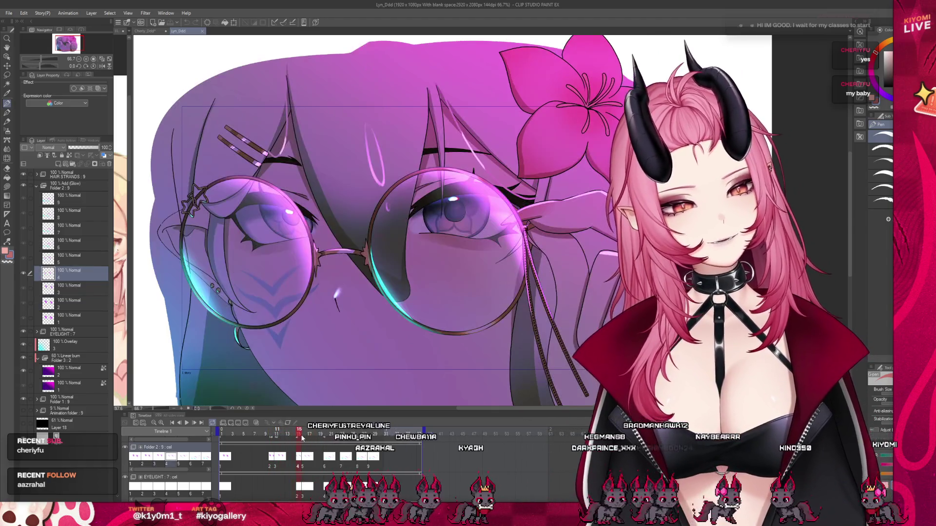
click(321, 435)
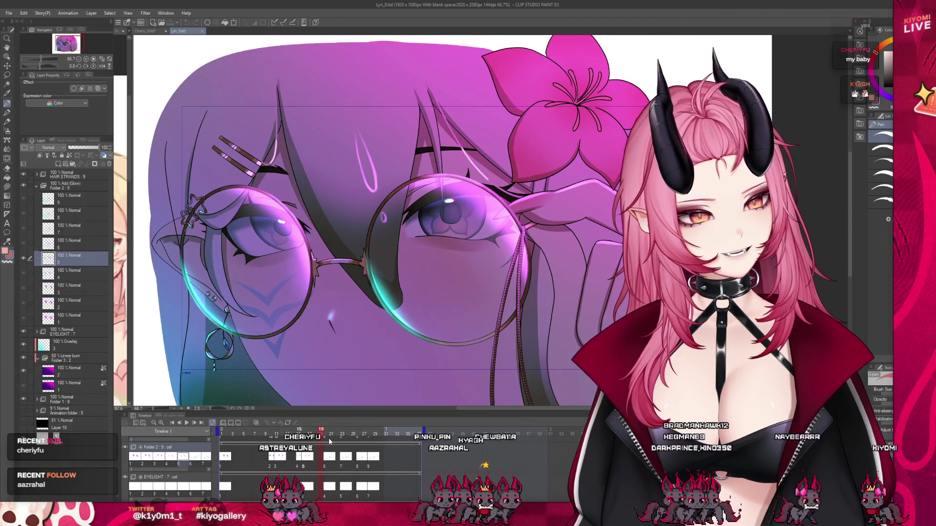
click(327, 436)
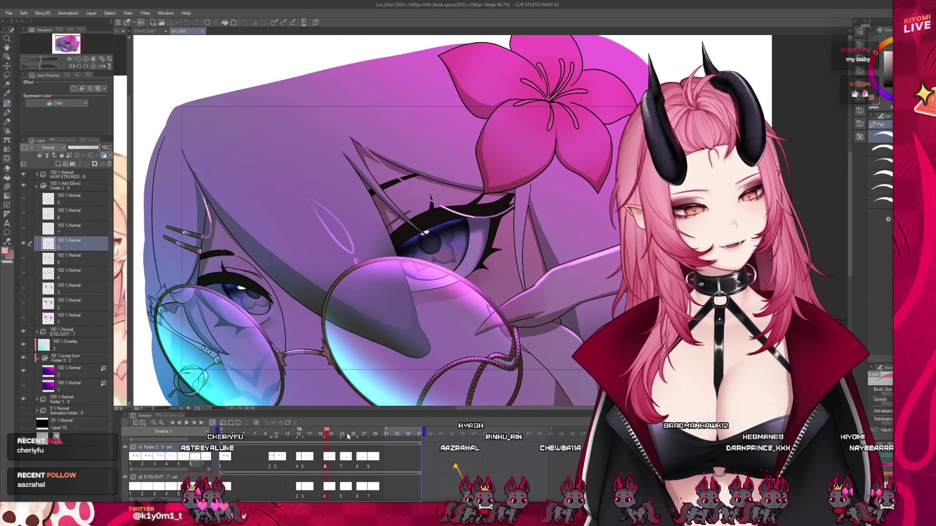
- Check frames 25 and 33, scrub back to frame 6, then return to the Cherry elf-girl document
click(355, 436)
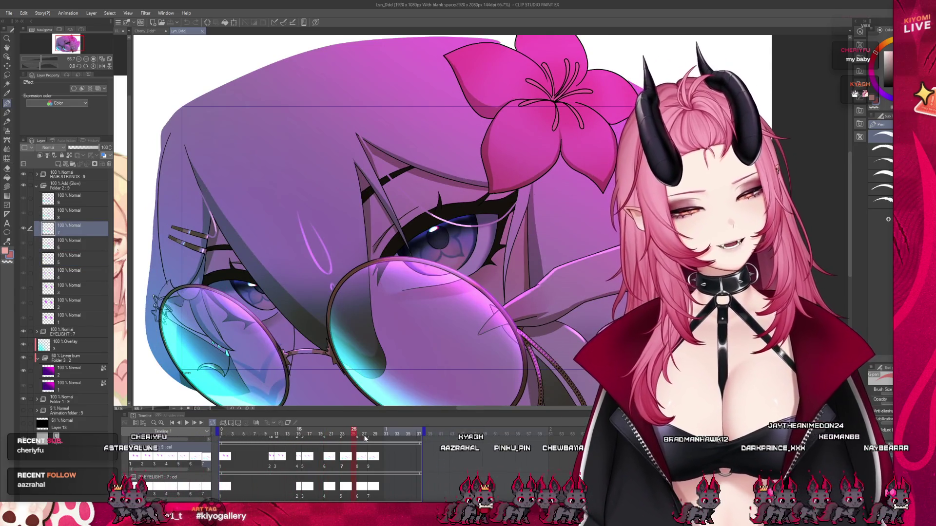
key(Right)
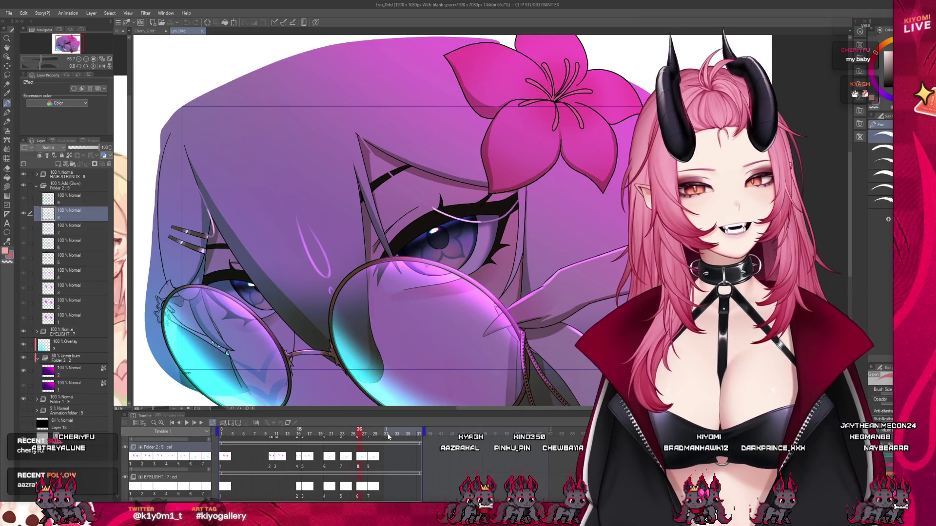
click(395, 435)
scroll(350, 410, down, 2)
scroll(396, 241, up, 1)
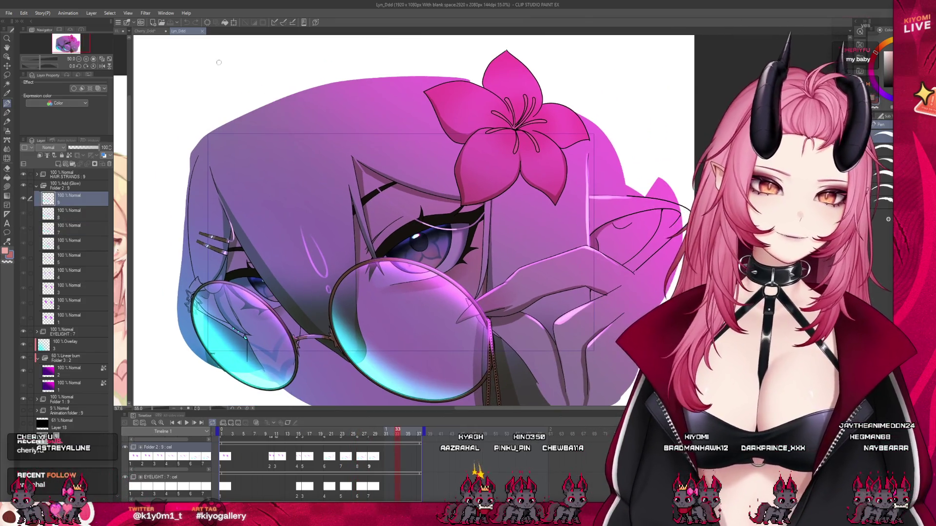
drag(297, 432, 250, 440)
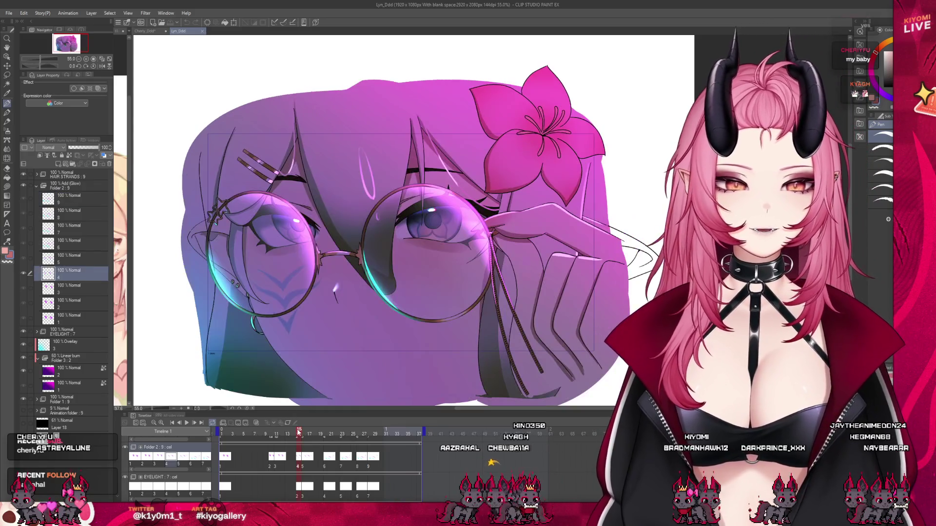
scroll(380, 220, down, 1)
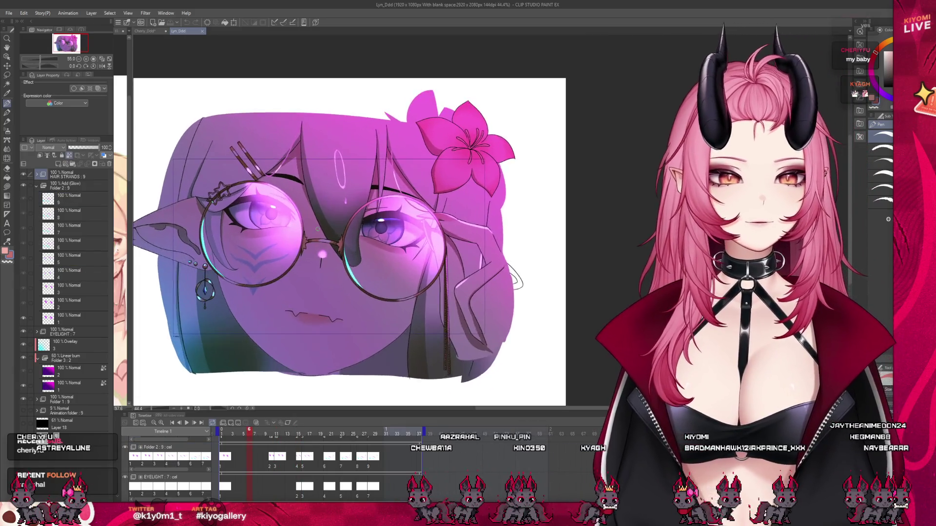
scroll(381, 219, up, 1)
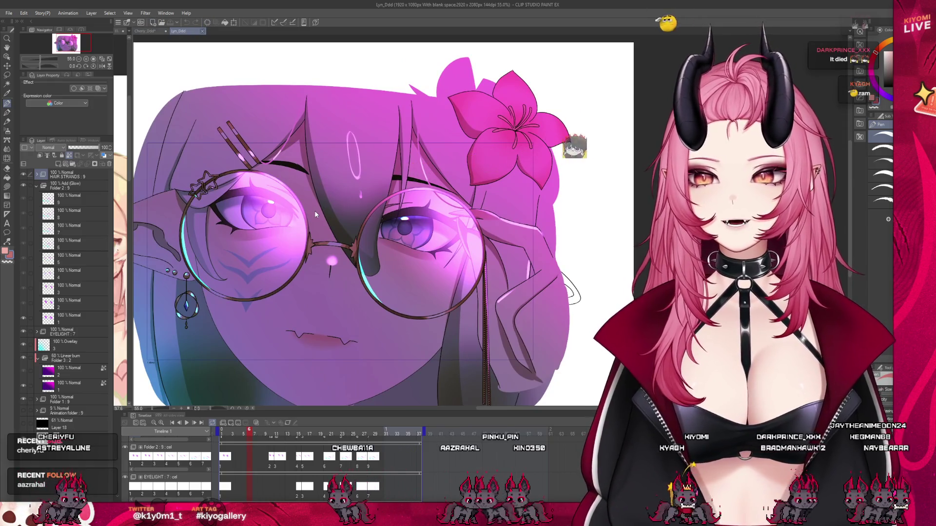
click(145, 31)
scroll(299, 255, down, 3)
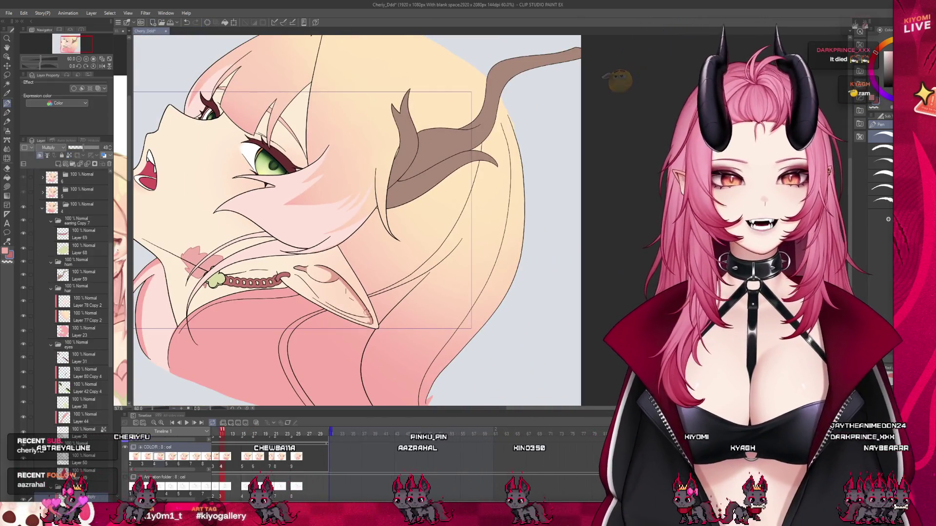
scroll(299, 254, up, 2)
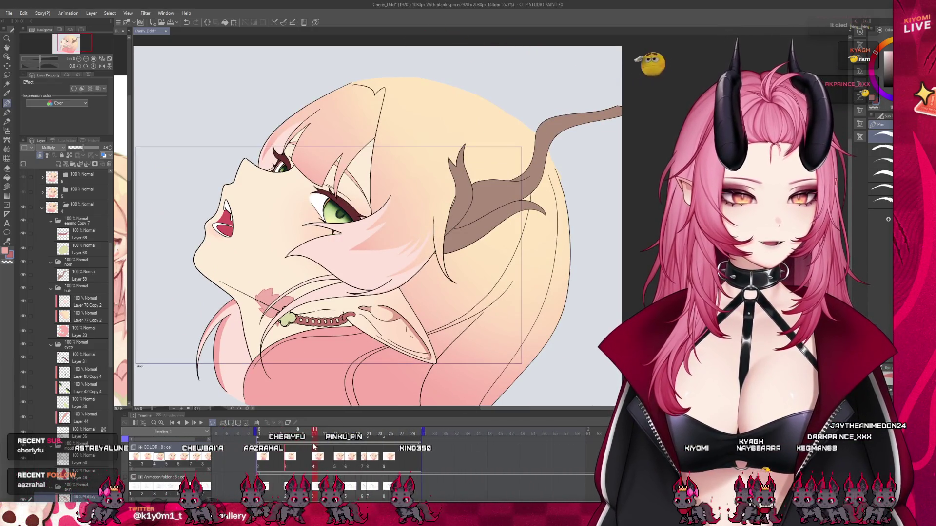
drag(277, 433, 309, 435)
scroll(325, 359, up, 2)
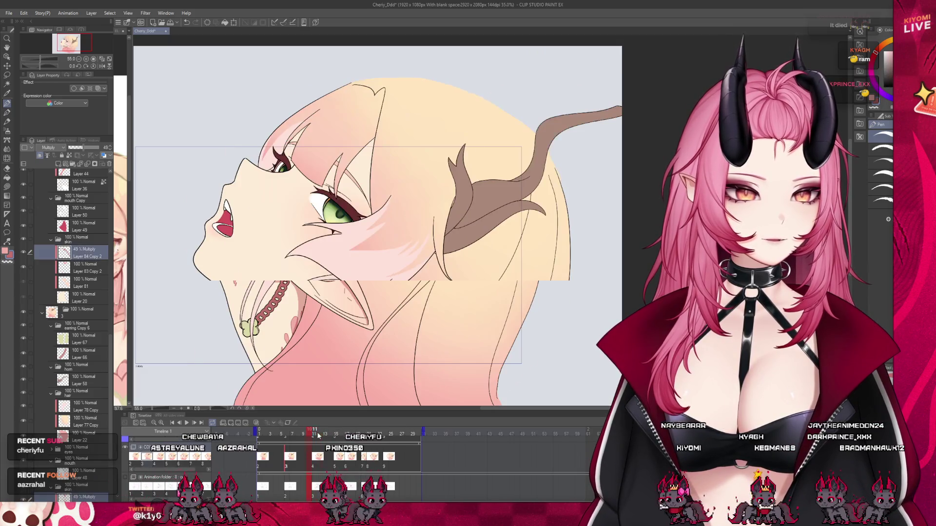
scroll(325, 359, down, 3)
scroll(326, 359, up, 2)
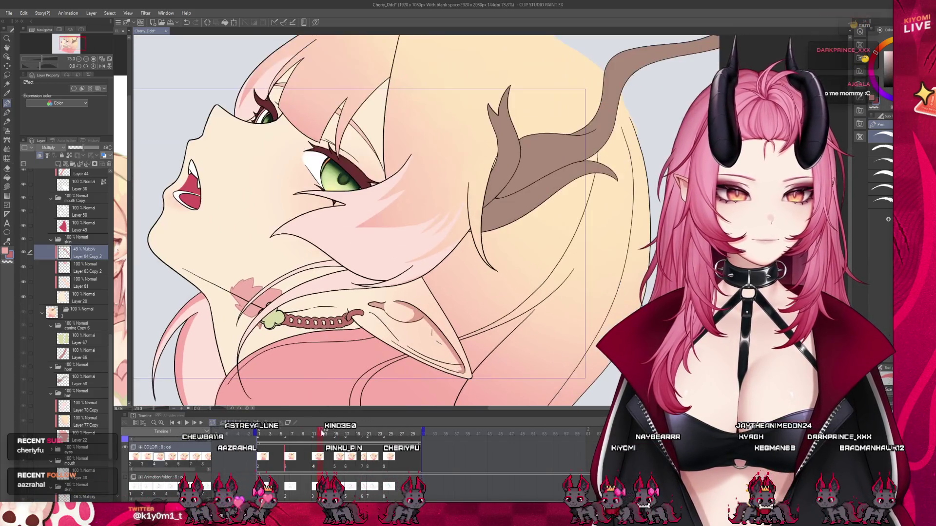
click(310, 433)
click(319, 433)
scroll(362, 220, up, 1)
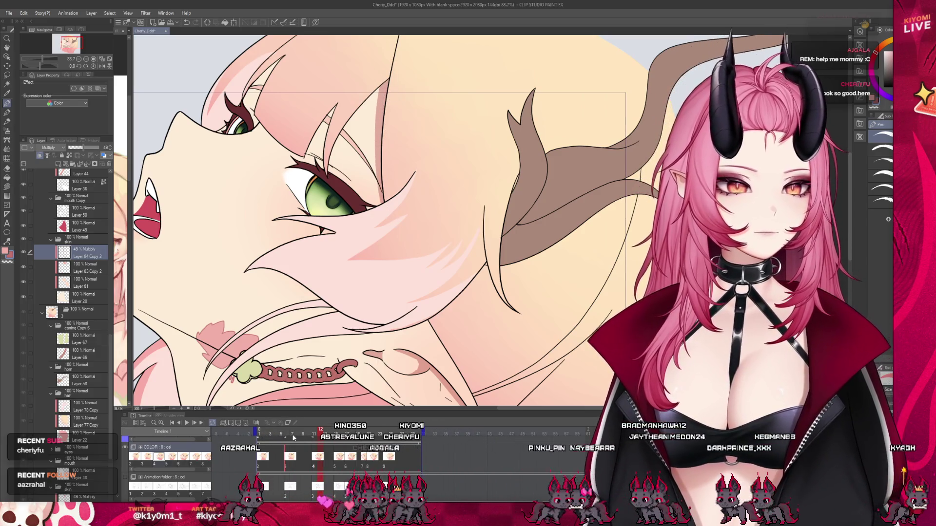
key(Left)
key(Right)
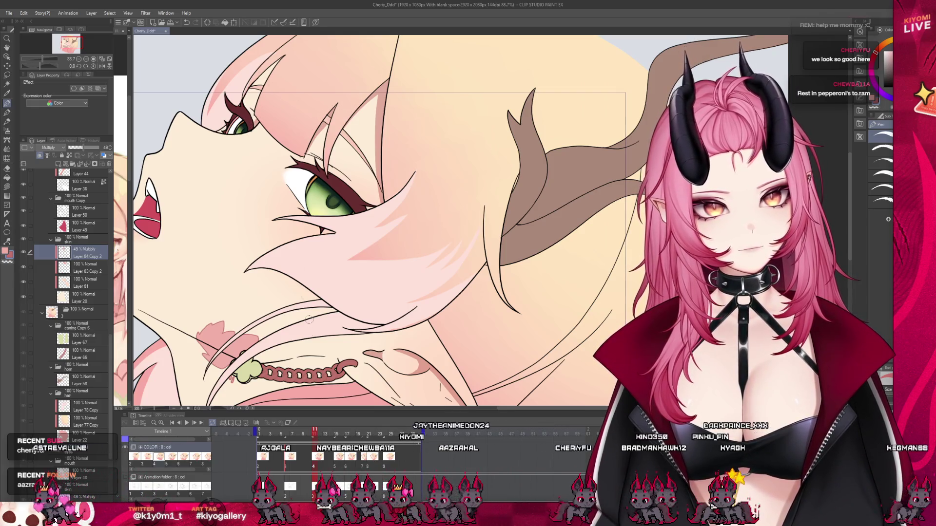
click(293, 466)
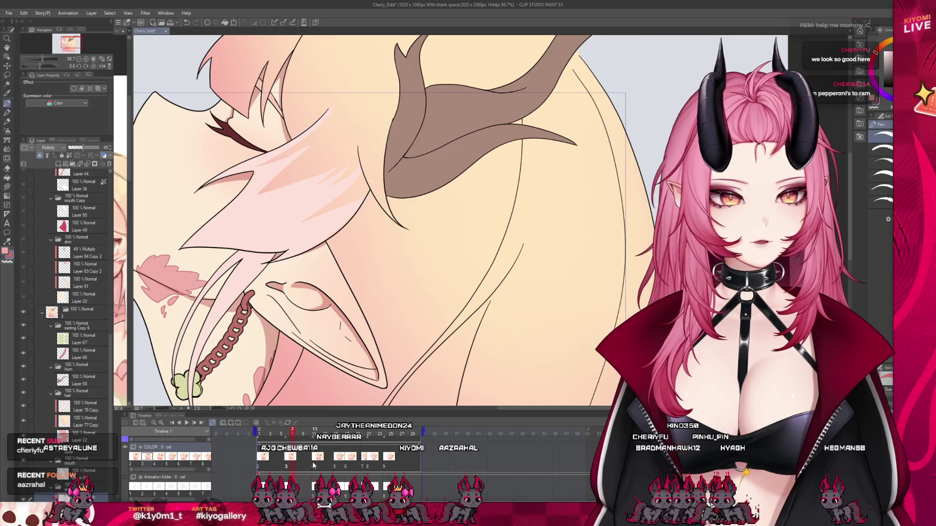
click(314, 466)
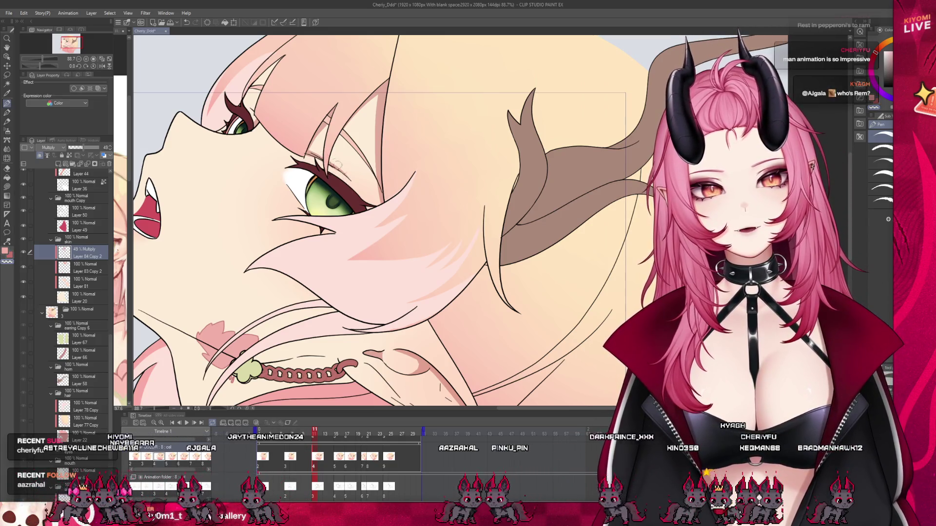
key(space)
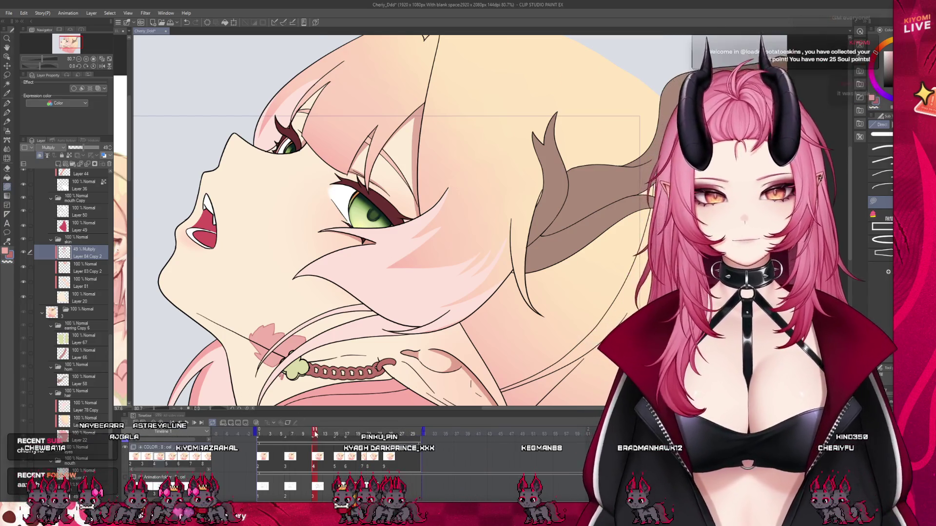
key(Right)
key(Left)
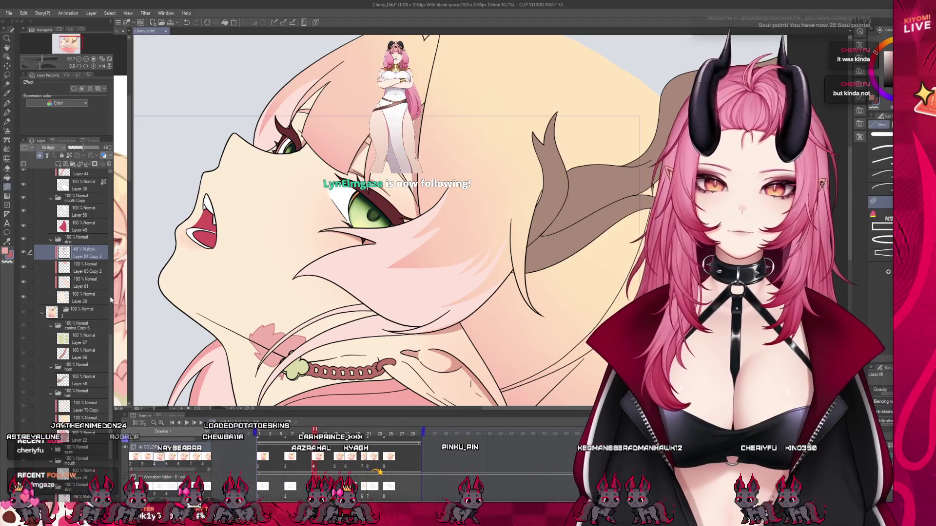
scroll(95, 278, up, 3)
scroll(110, 314, up, 2)
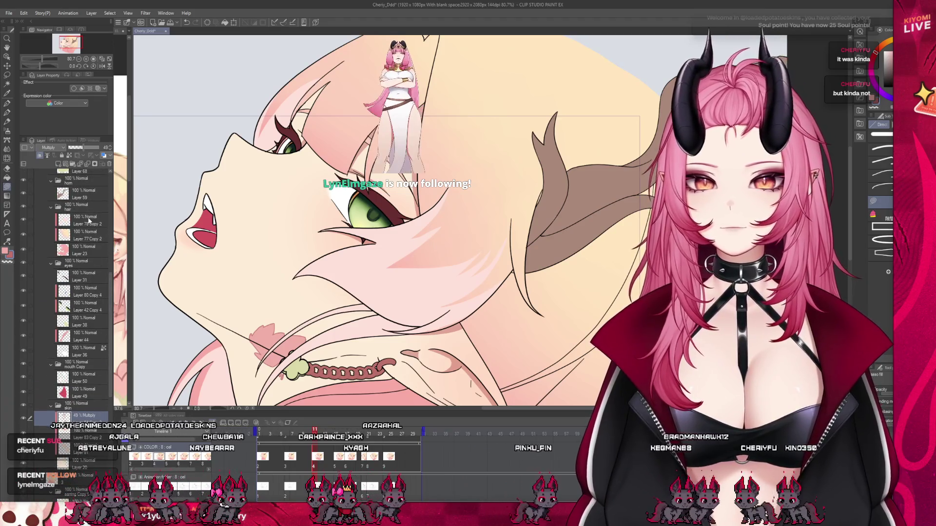
click(81, 219)
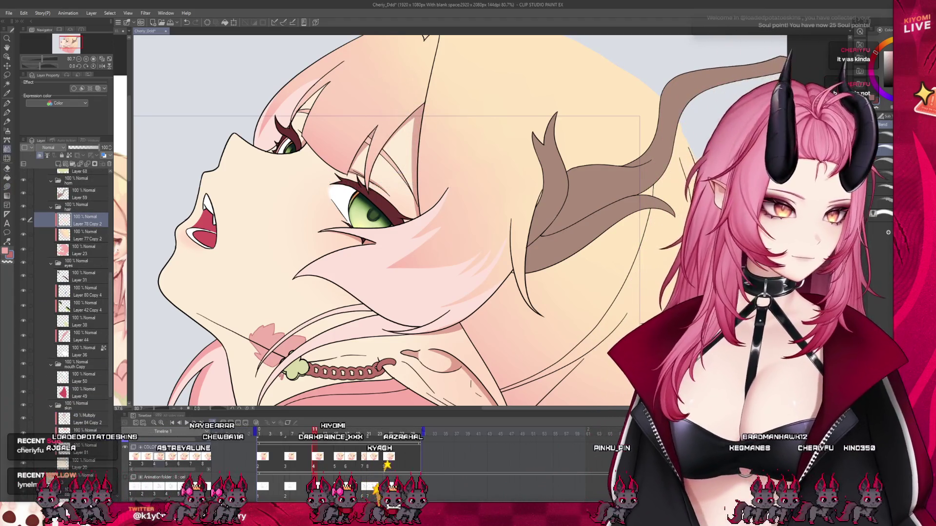
key(bracketright)
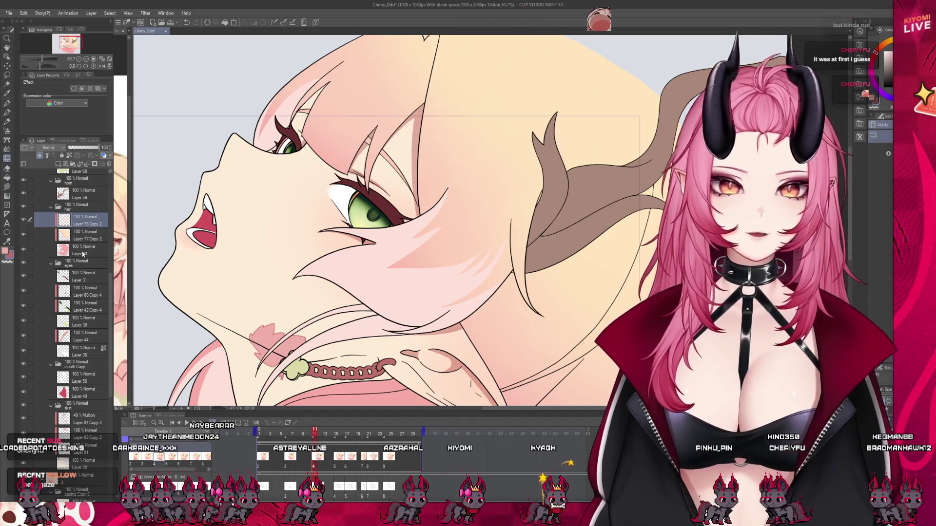
scroll(86, 326, down, 2)
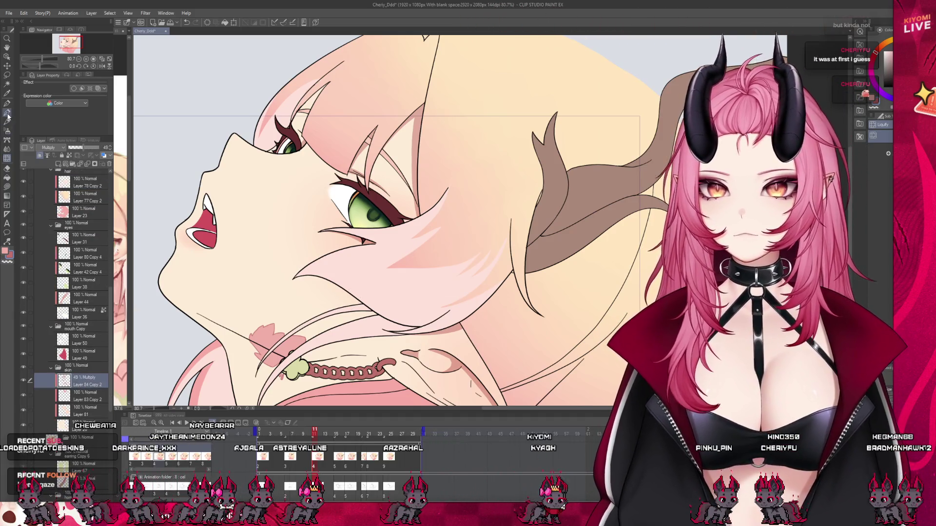
scroll(272, 181, down, 3)
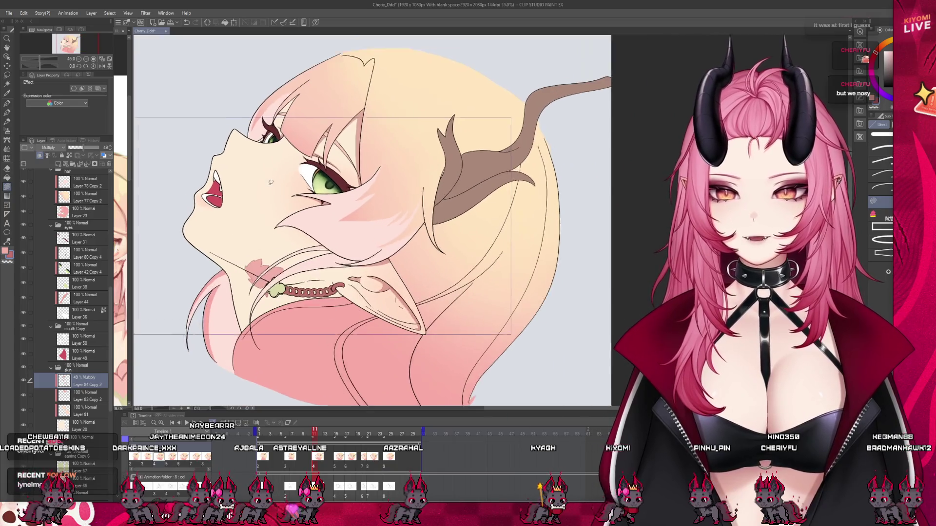
scroll(273, 182, up, 2)
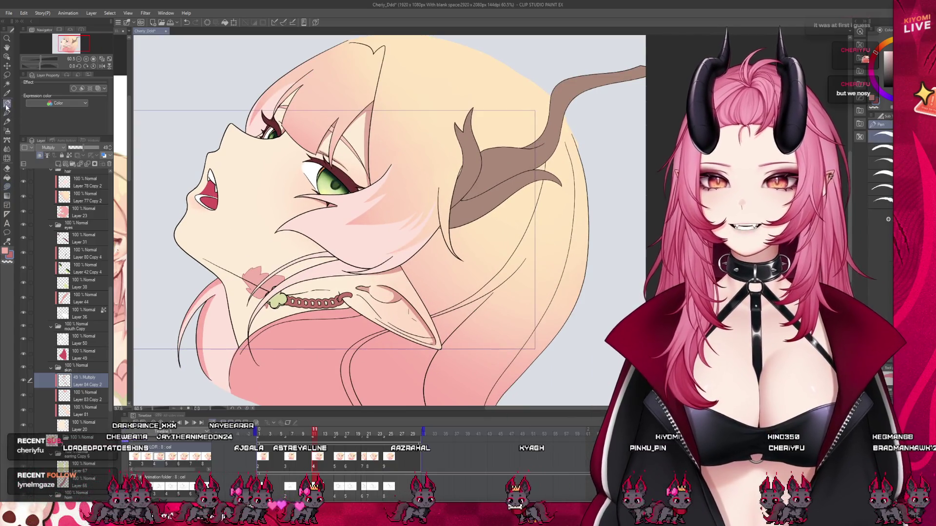
scroll(73, 307, down, 3)
scroll(73, 307, down, 3)
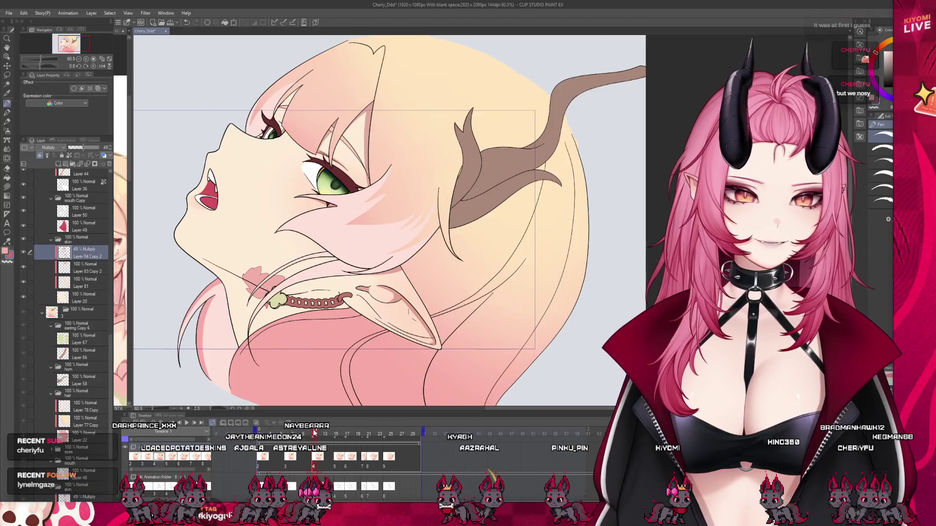
scroll(279, 269, up, 1)
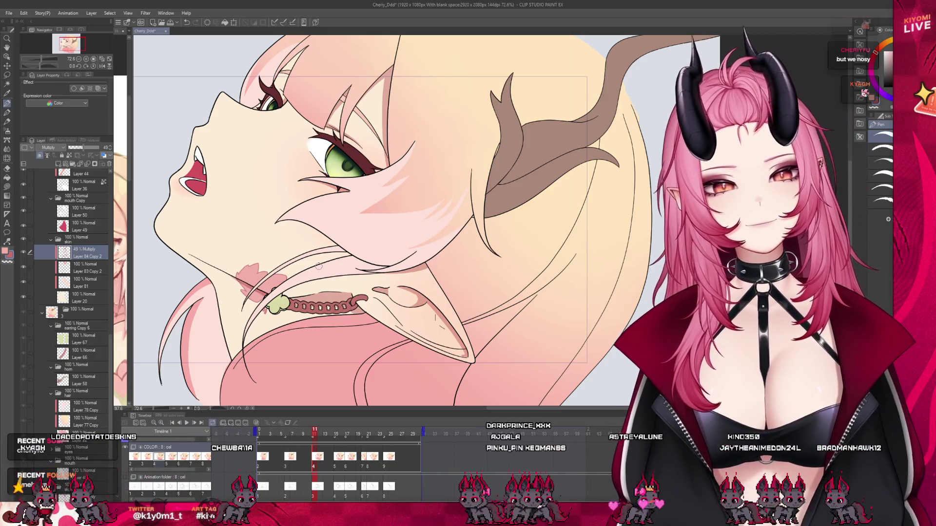
- Zoom the canvas out and in on the face, then step the playhead to the open-mouthed head pose frame
key(ctrl+minus)
key(ctrl+minus)
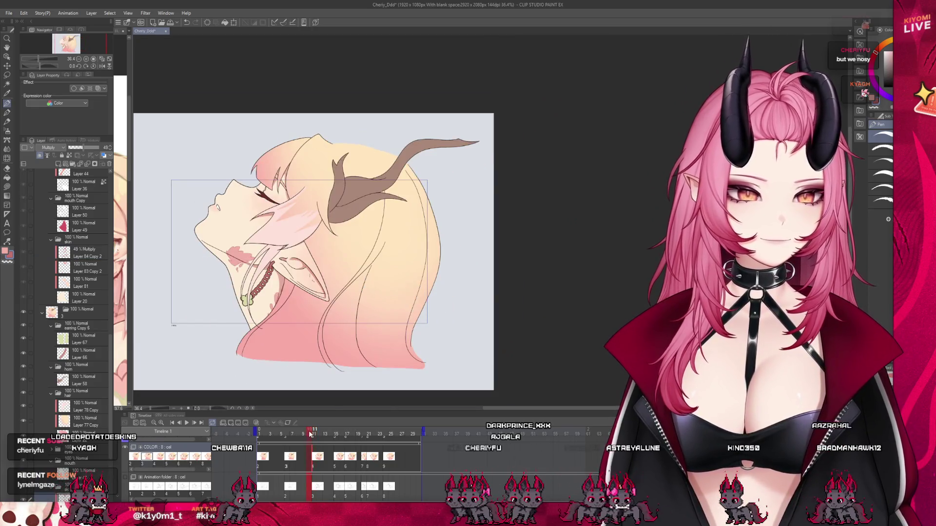
key(ctrl+plus)
key(ctrl+plus)
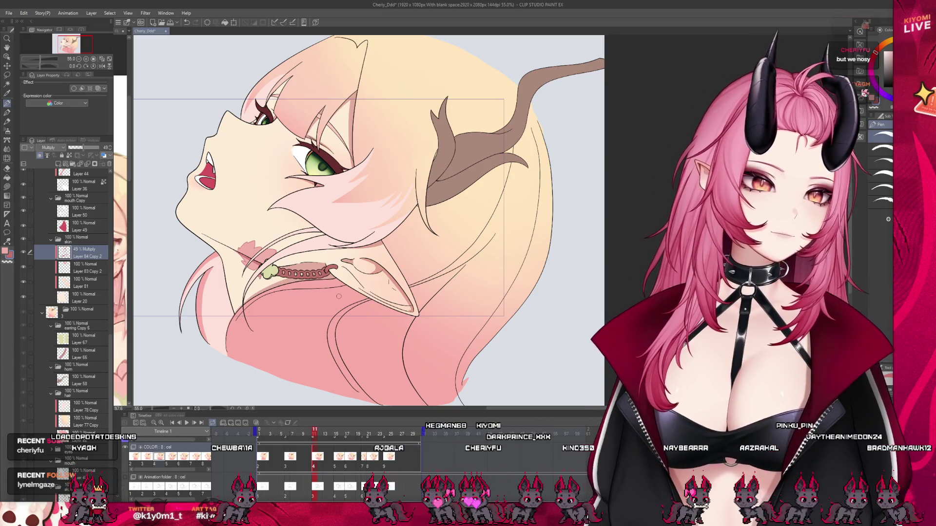
drag(315, 433, 314, 431)
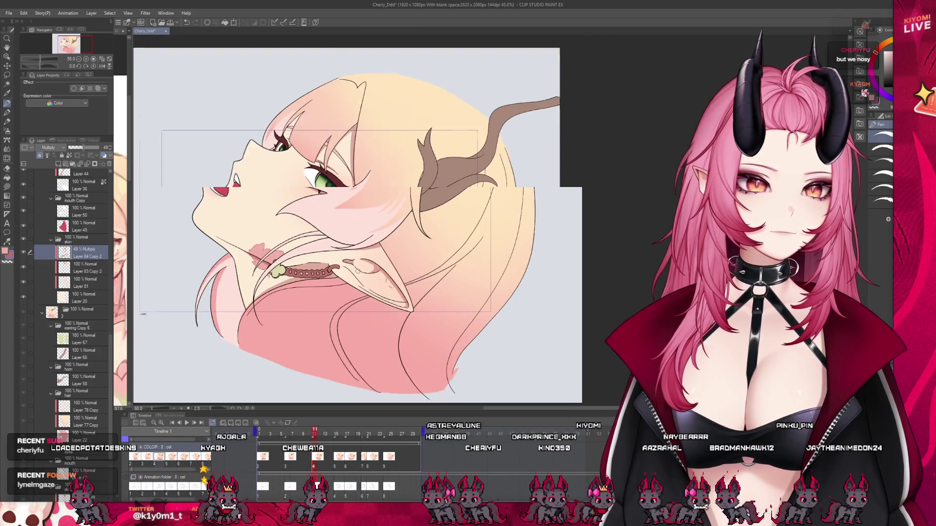
scroll(351, 219, up, 1)
scroll(351, 220, up, 1)
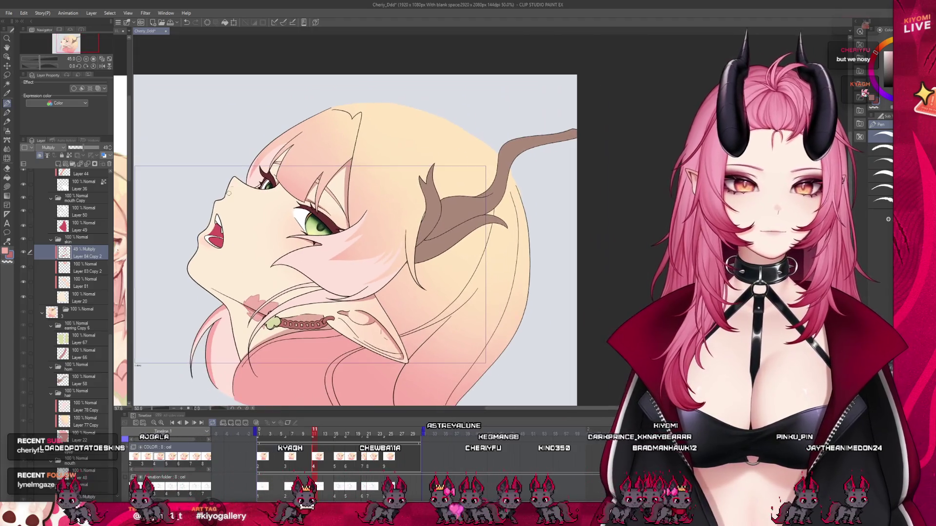
scroll(312, 188, up, 1)
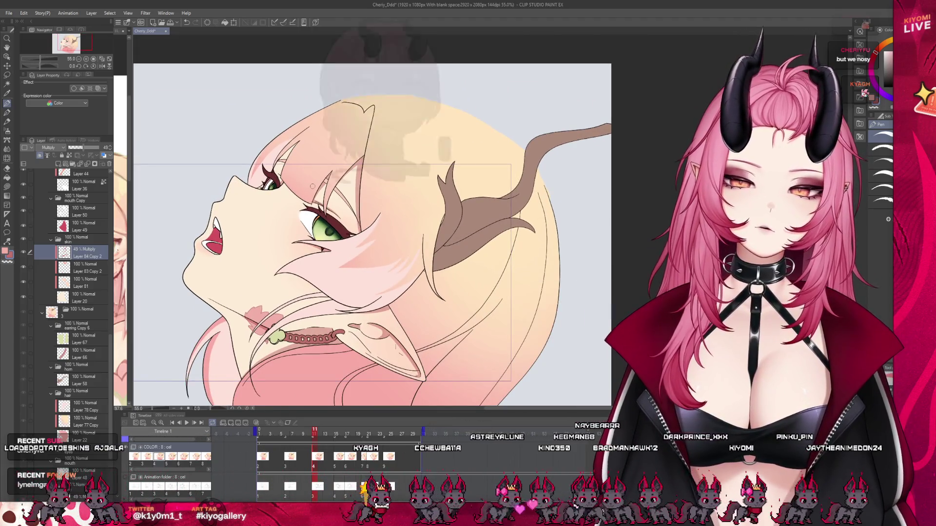
scroll(312, 186, up, 1)
scroll(322, 193, up, 1)
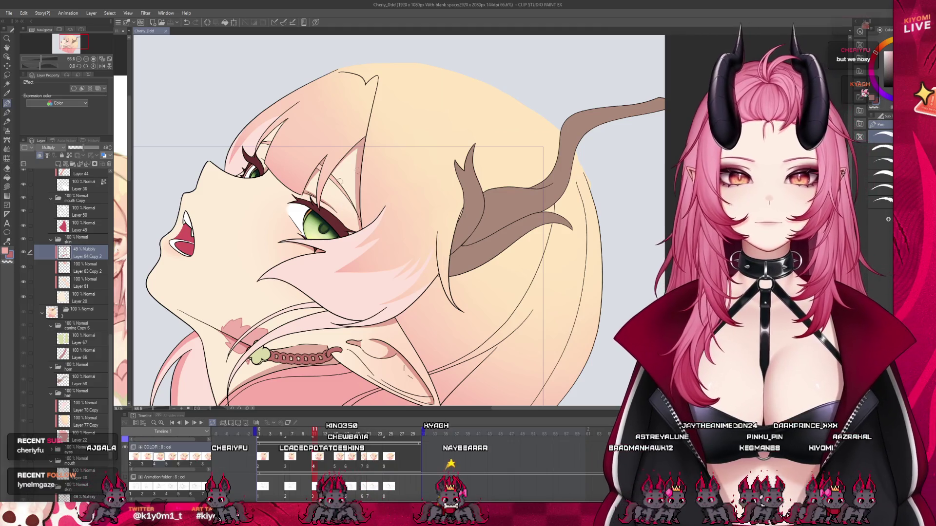
scroll(444, 240, down, 2)
scroll(344, 417, down, 2)
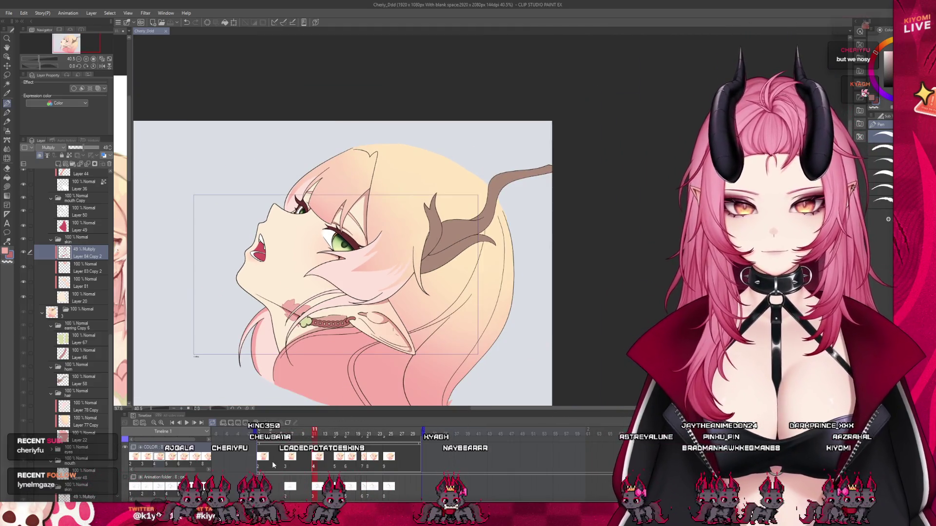
- Jump back to frame 3 and play the head-tilt animation through as a preview
click(272, 462)
scroll(247, 289, up, 2)
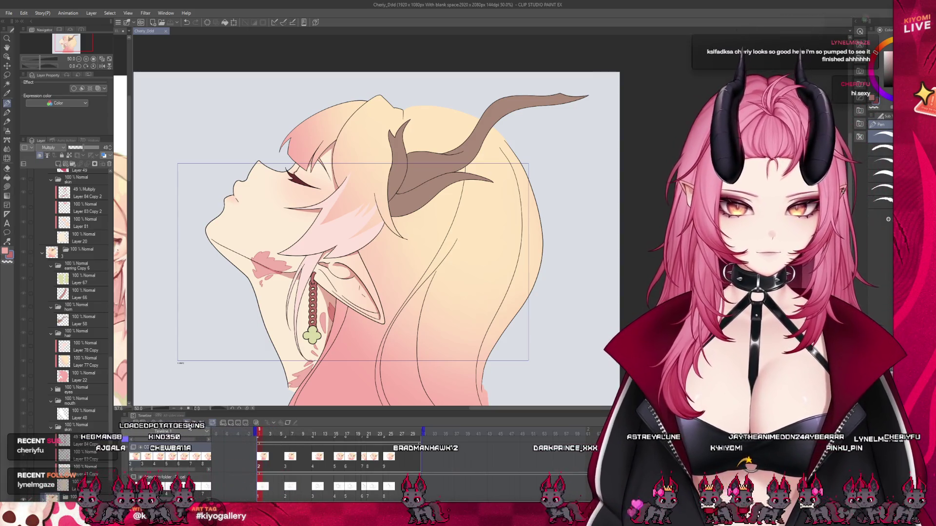
click(188, 424)
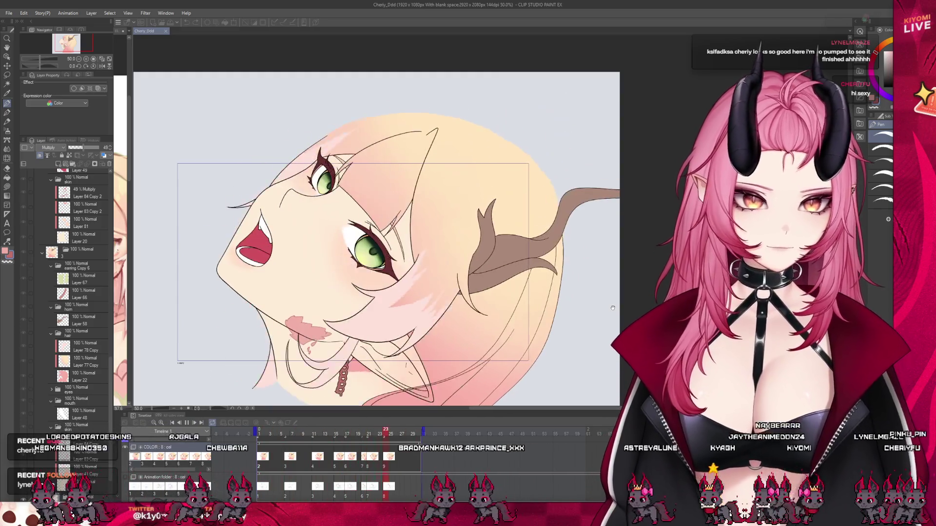
scroll(302, 276, up, 1)
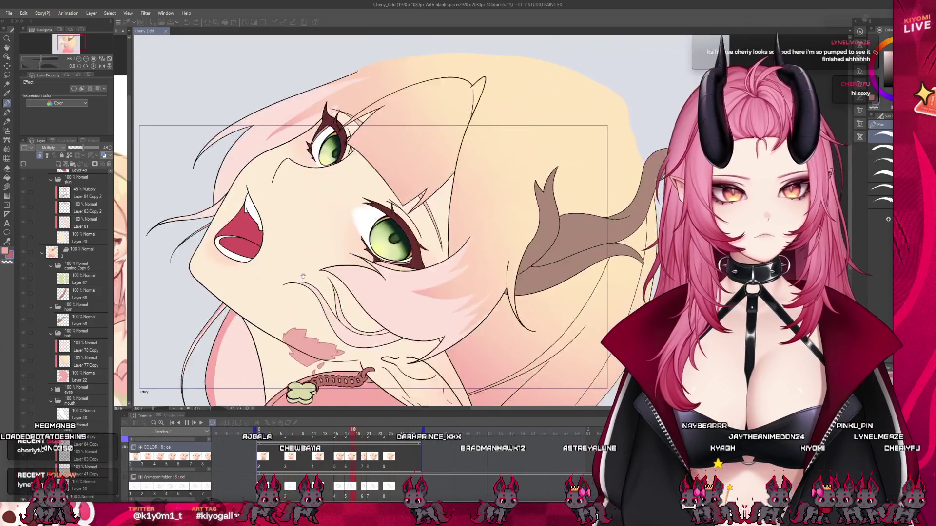
scroll(303, 276, down, 2)
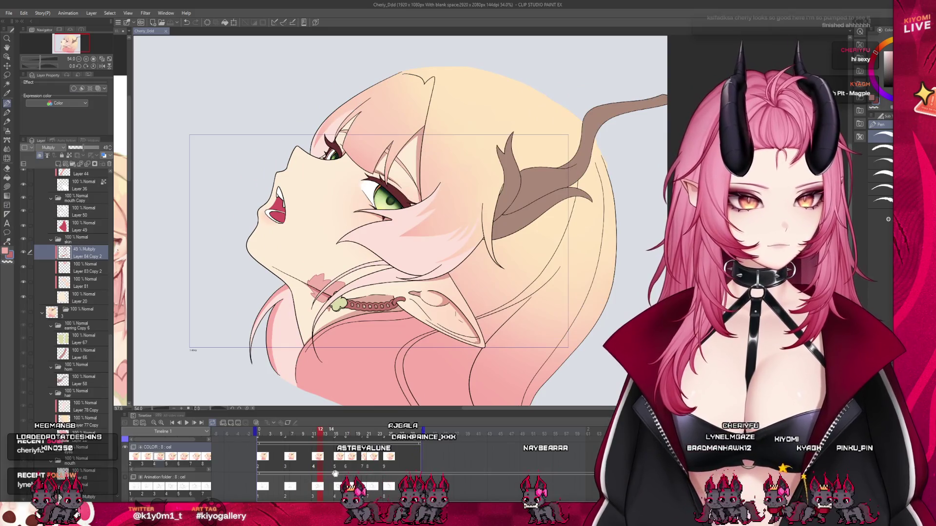
key(ctrl+plus)
scroll(83, 323, down, 2)
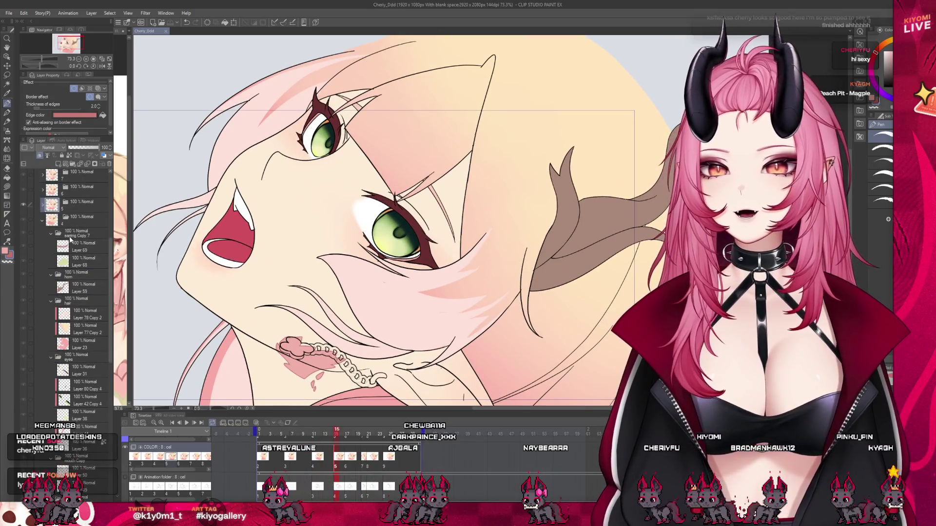
scroll(83, 322, down, 2)
scroll(83, 323, down, 2)
- Go to frame 11 then frame 15 and select frame 15's 48% Multiply shading layer
click(314, 457)
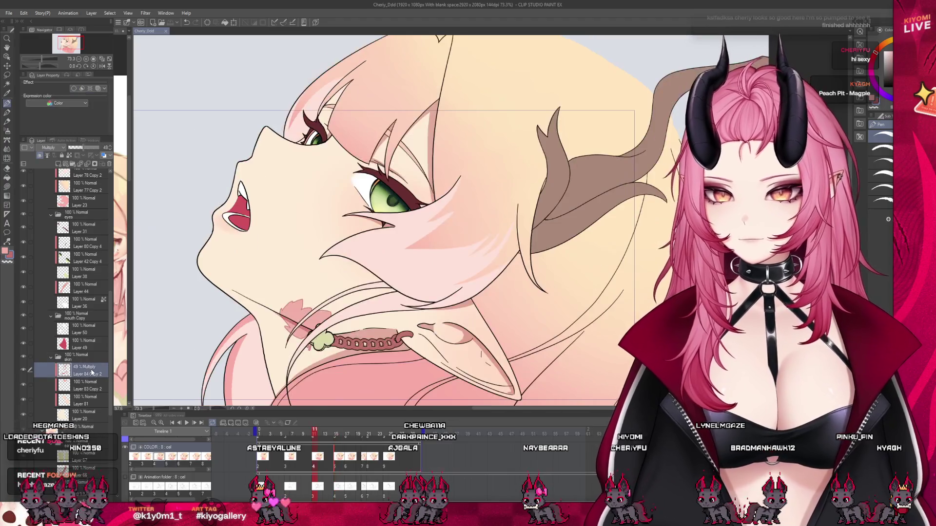
click(336, 457)
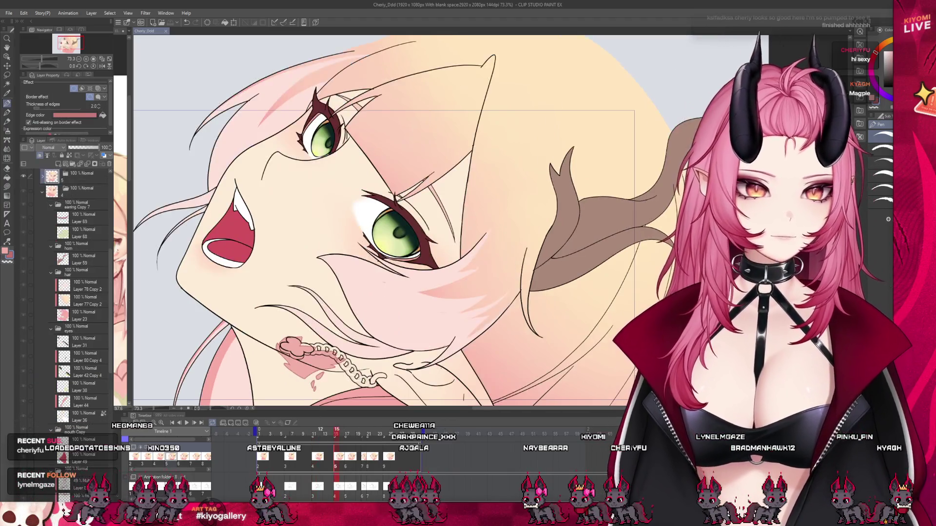
scroll(75, 294, down, 3)
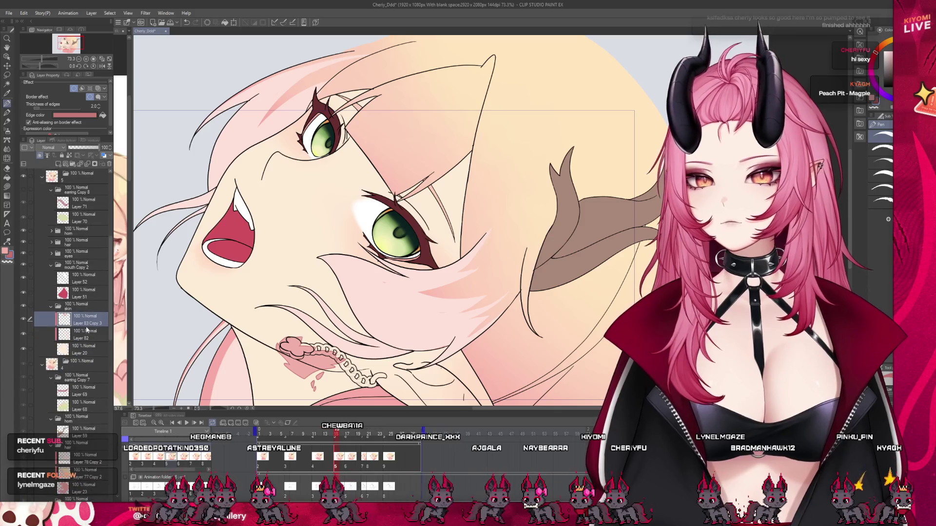
click(81, 319)
scroll(257, 202, down, 2)
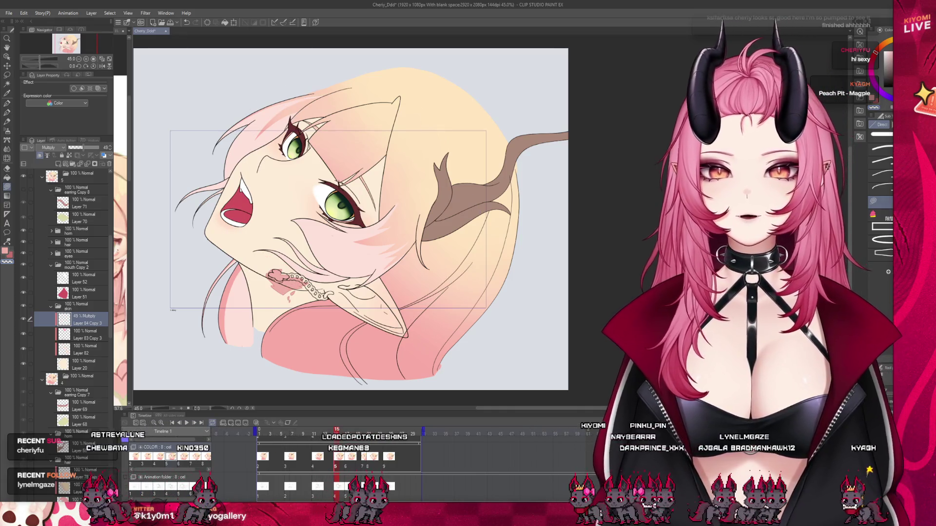
scroll(339, 253, up, 1)
scroll(339, 254, up, 1)
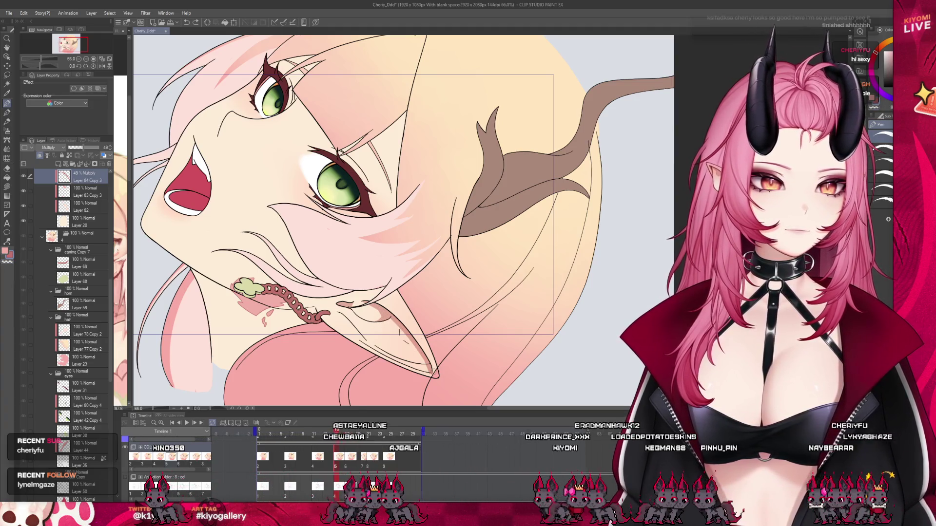
scroll(499, 305, down, 2)
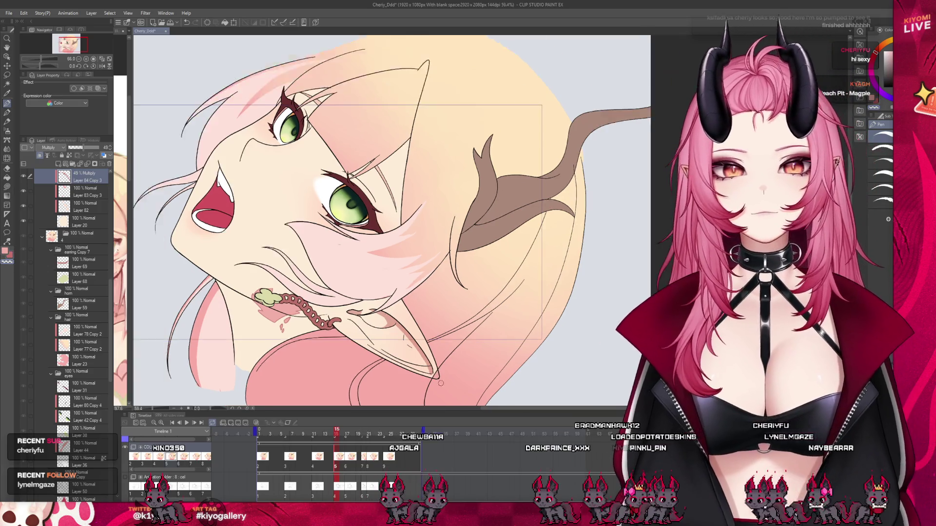
scroll(499, 305, down, 1)
drag(333, 435, 336, 434)
scroll(368, 210, up, 2)
scroll(368, 210, up, 1)
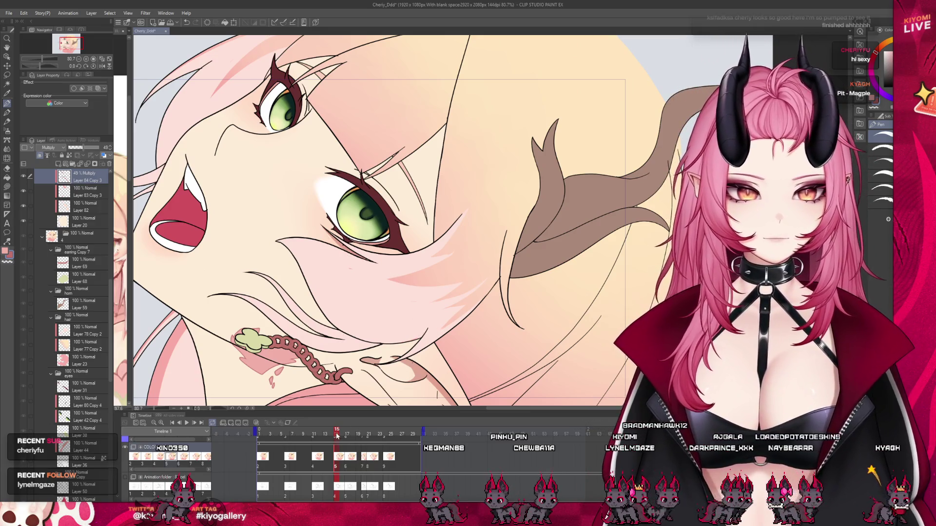
mouse_move(338, 436)
mouse_down()
mouse_move(328, 435)
mouse_move(343, 434)
mouse_up()
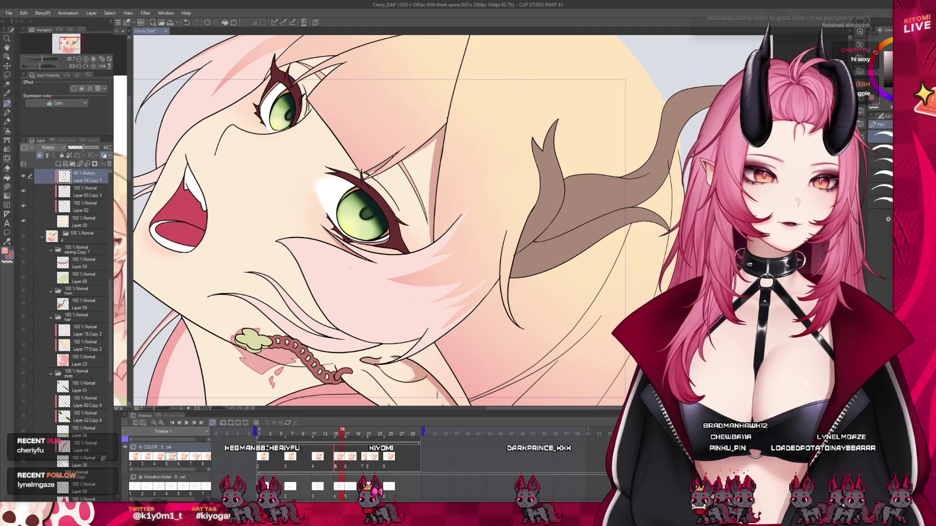
drag(345, 445, 256, 436)
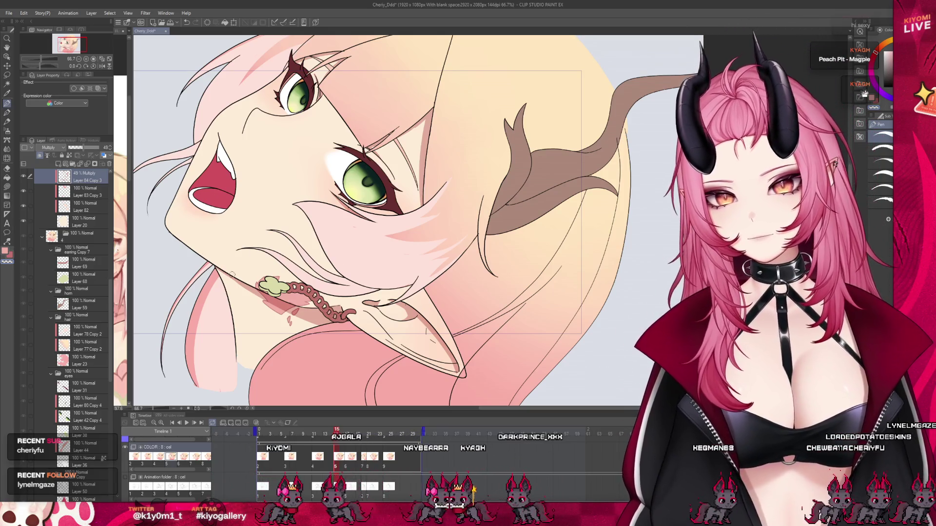
key(ctrl+minus)
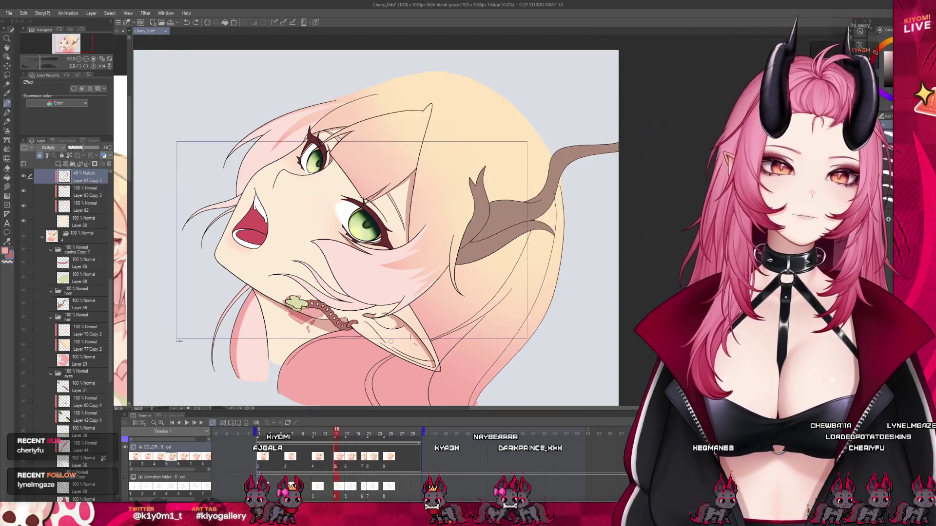
- Flip between two timeline frames to compare them and zoom to view the whole head
mouse_move(332, 436)
mouse_down()
mouse_move(328, 446)
mouse_move(265, 436)
mouse_up()
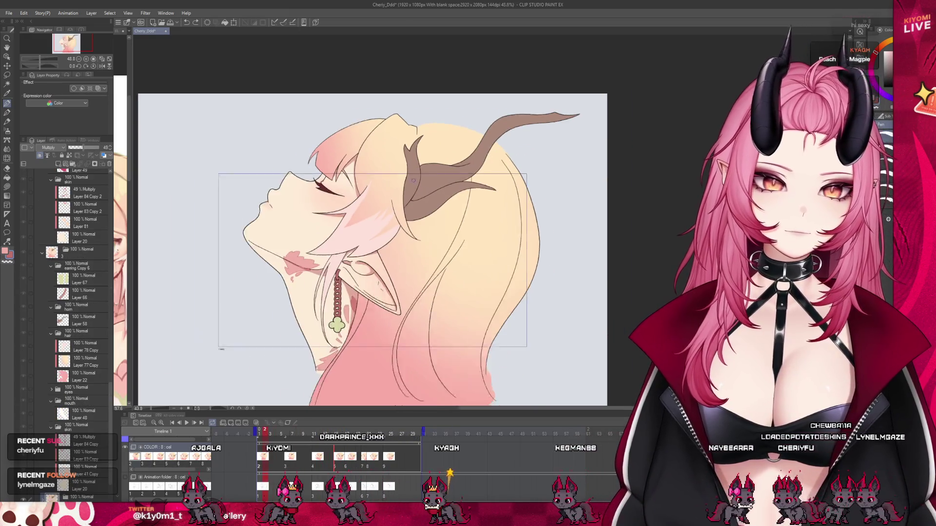
key(ctrl+plus)
key(ctrl+minus)
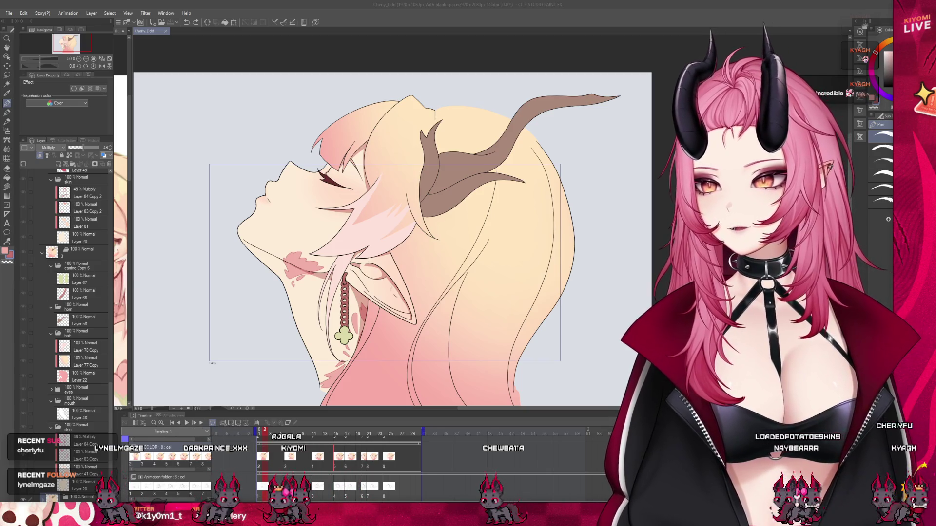
scroll(355, 292, up, 2)
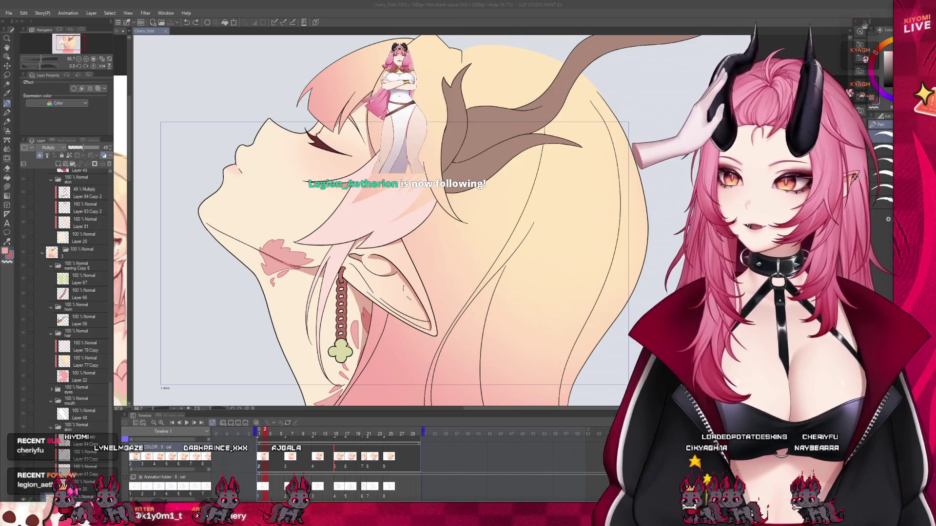
scroll(372, 227, up, 1)
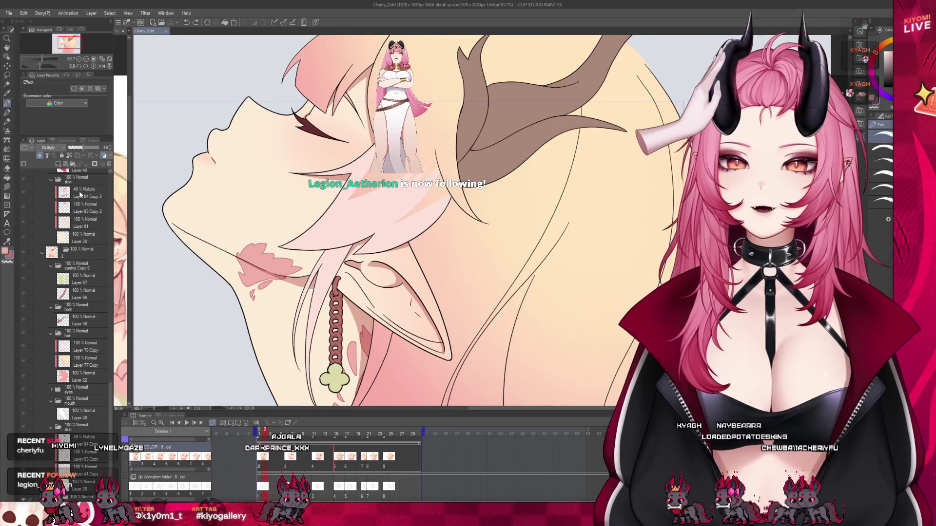
- Select the Layer 84 Copy 2 shading layer and switch to the open-eyed frame 17
click(81, 193)
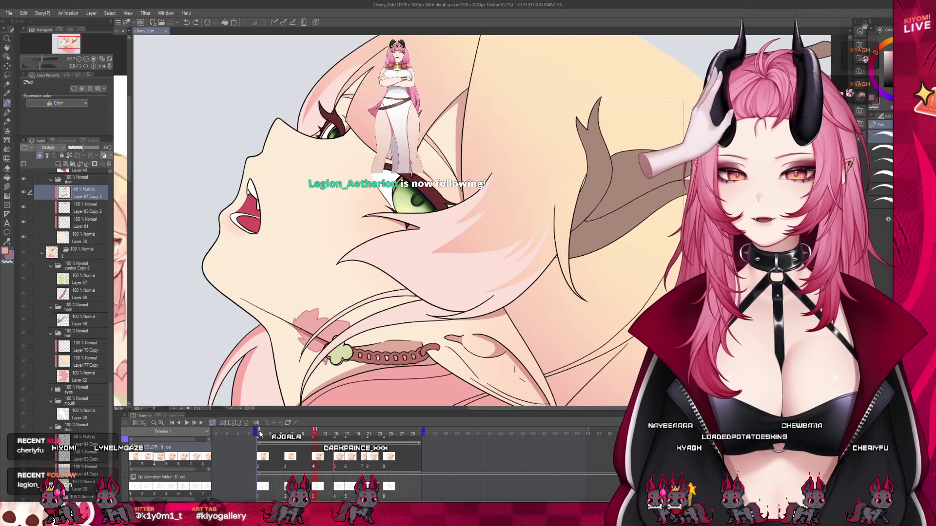
click(260, 433)
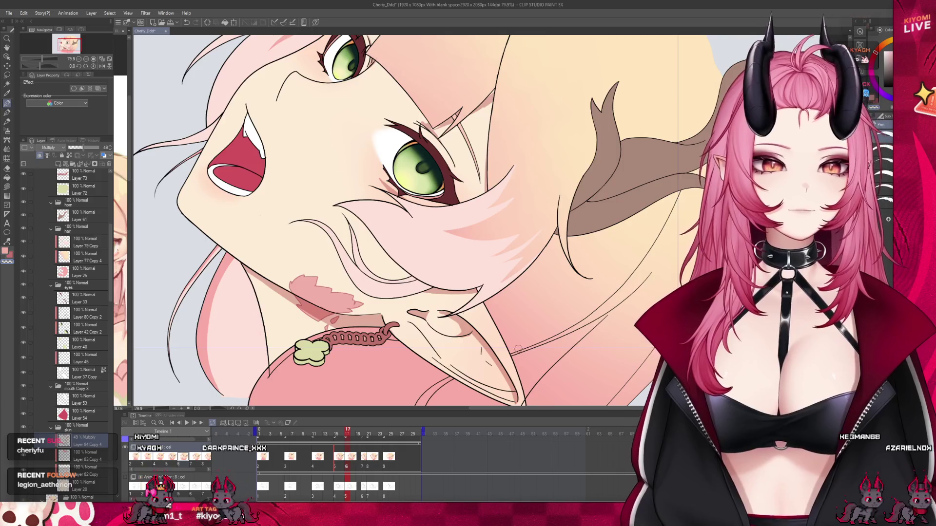
scroll(517, 349, down, 3)
scroll(406, 290, up, 4)
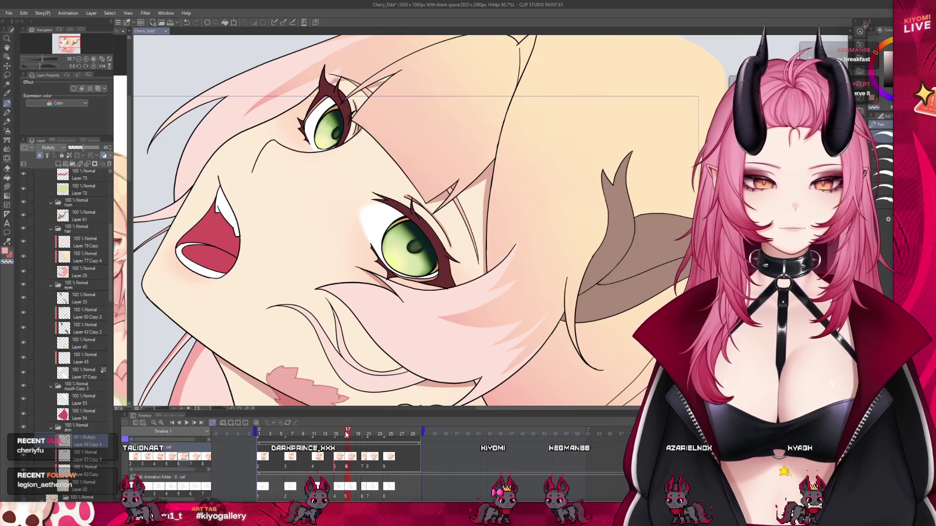
scroll(65, 293, down, 4)
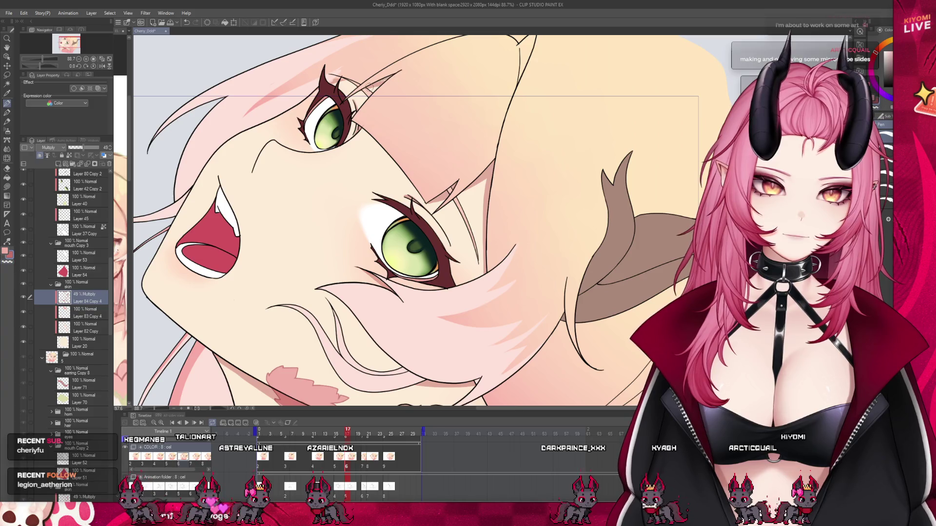
scroll(369, 218, down, 2)
scroll(373, 220, down, 2)
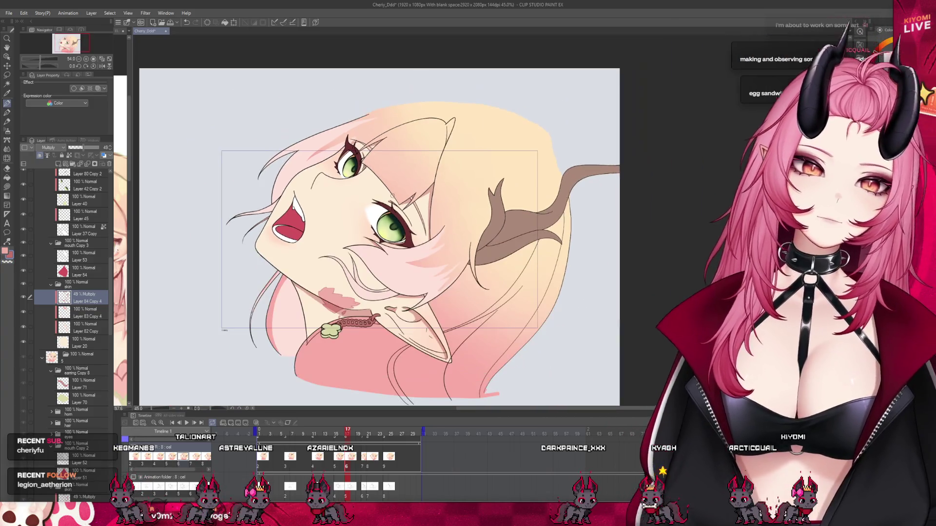
scroll(377, 221, down, 1)
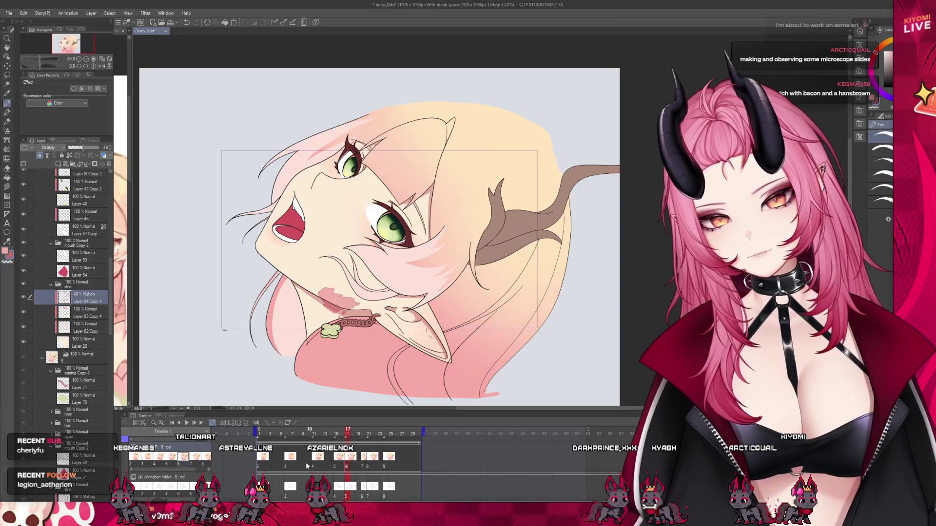
click(305, 463)
click(269, 462)
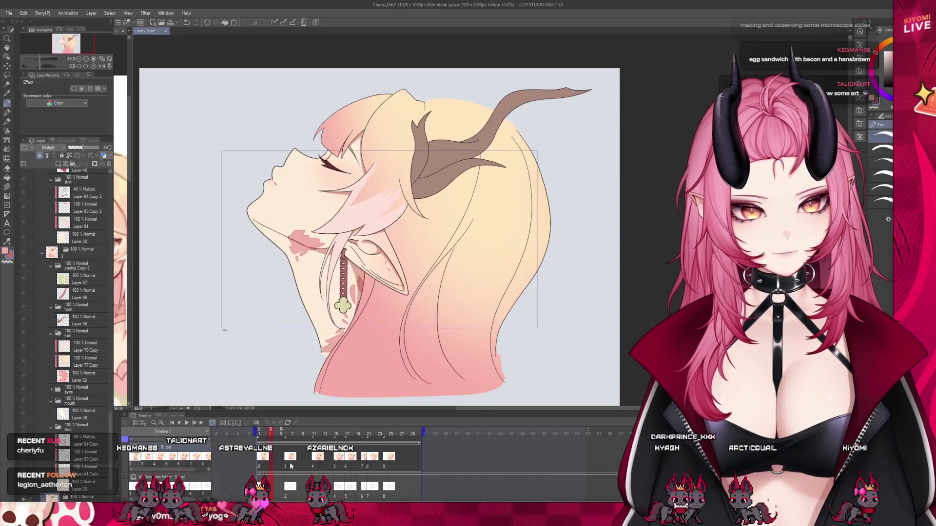
scroll(330, 223, up, 2)
scroll(330, 223, up, 1)
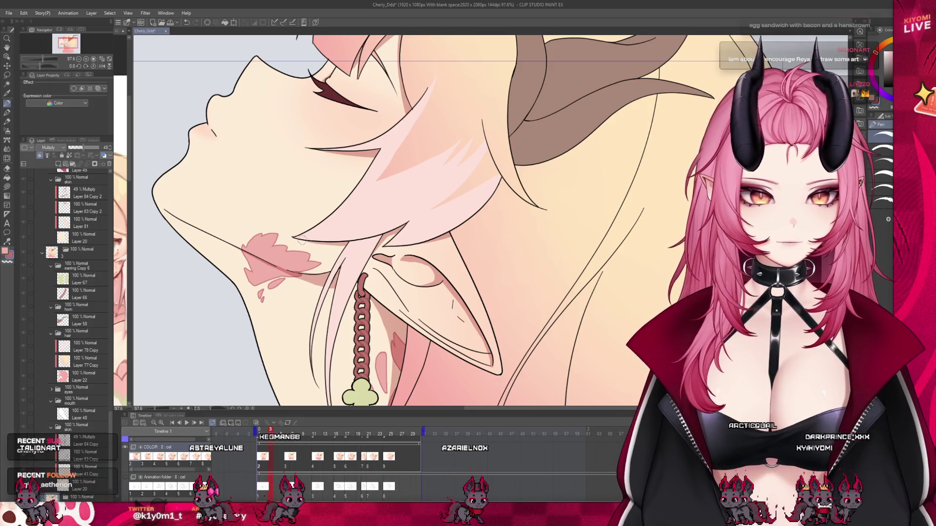
key(Right)
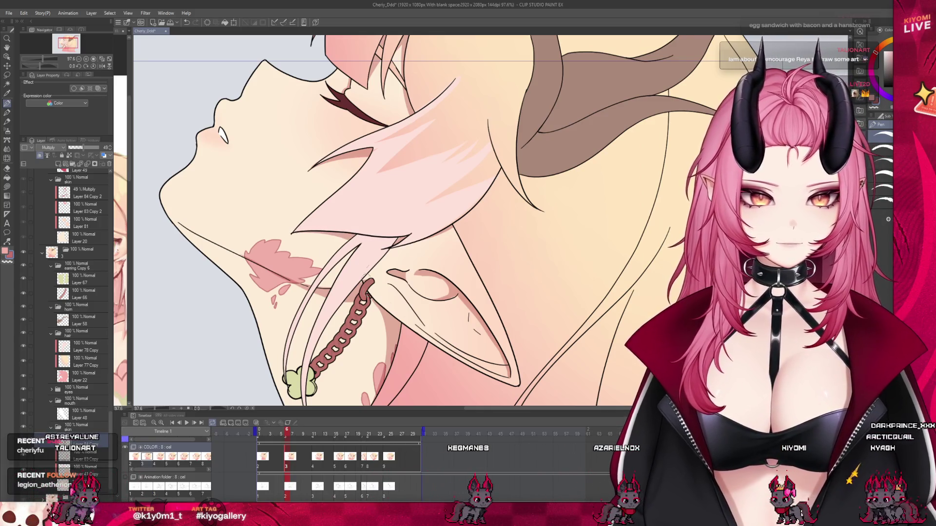
click(316, 466)
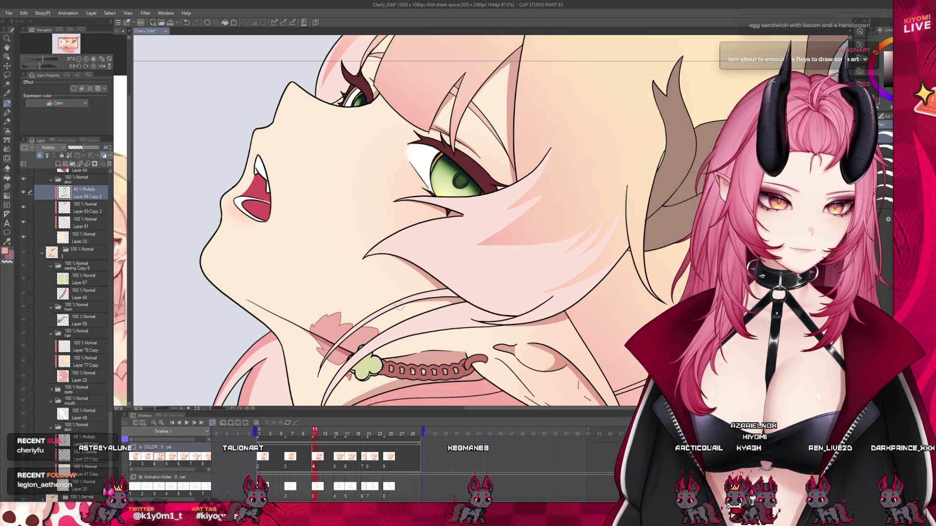
click(287, 466)
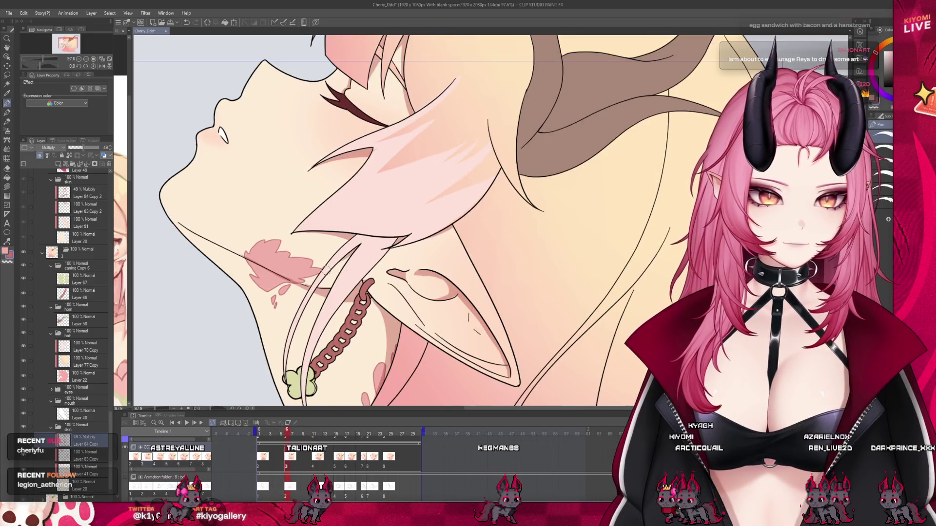
click(263, 469)
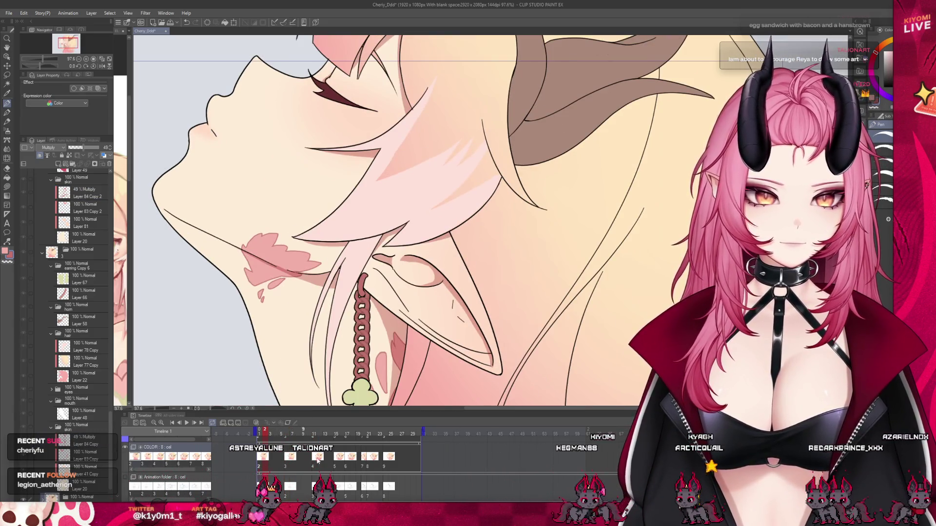
click(320, 466)
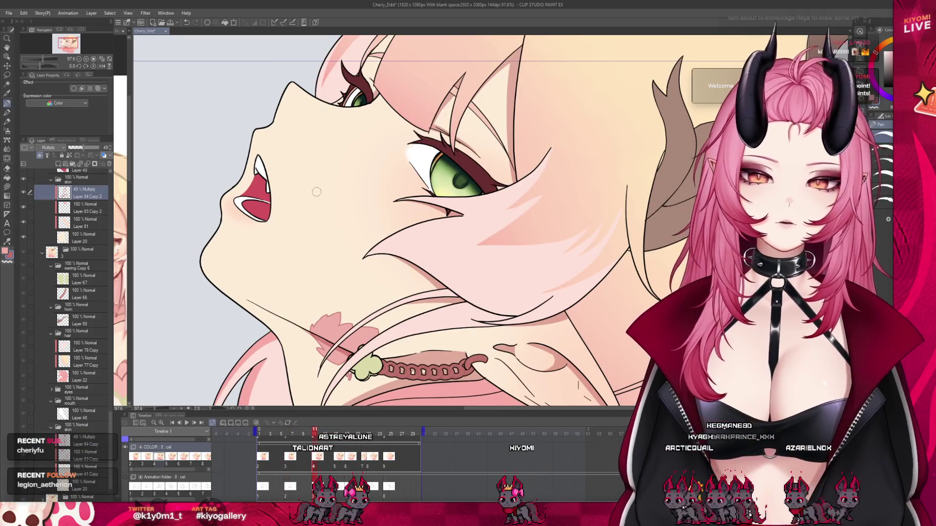
scroll(316, 191, down, 3)
scroll(397, 244, up, 2)
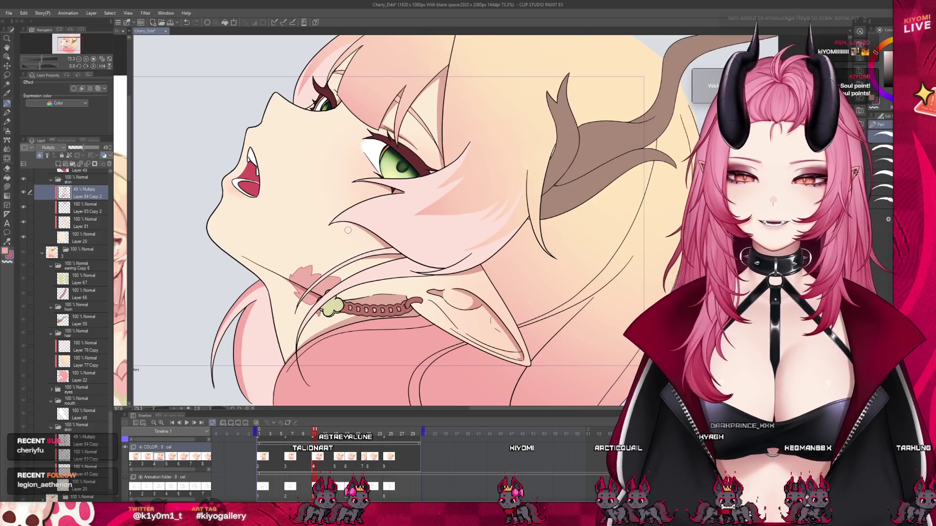
click(335, 465)
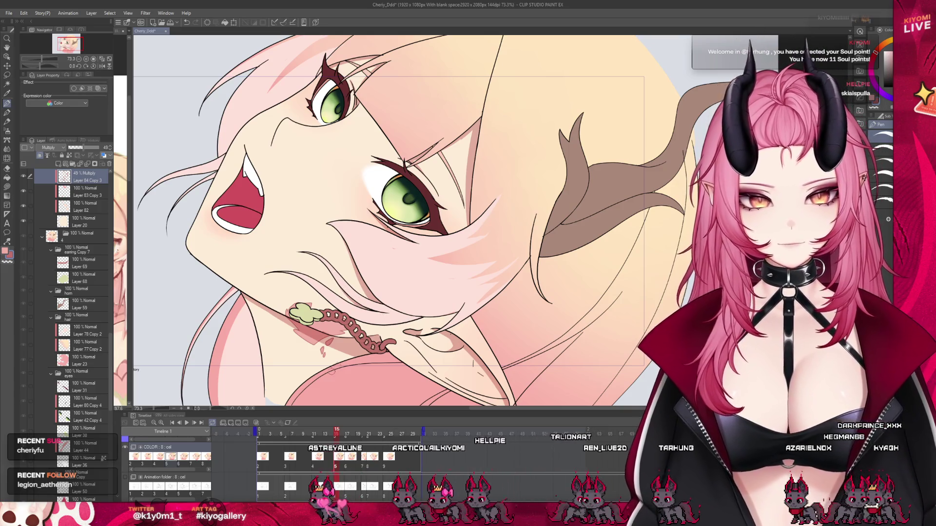
click(352, 425)
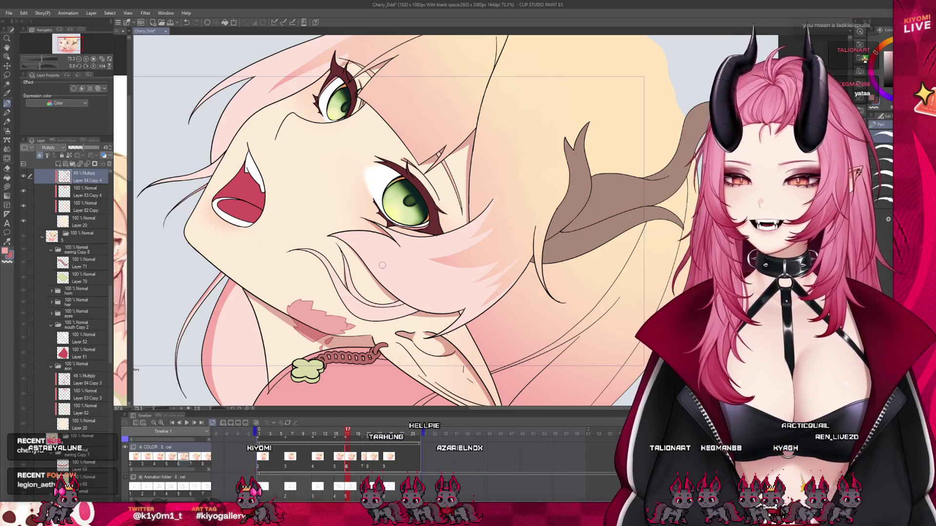
scroll(381, 265, down, 1)
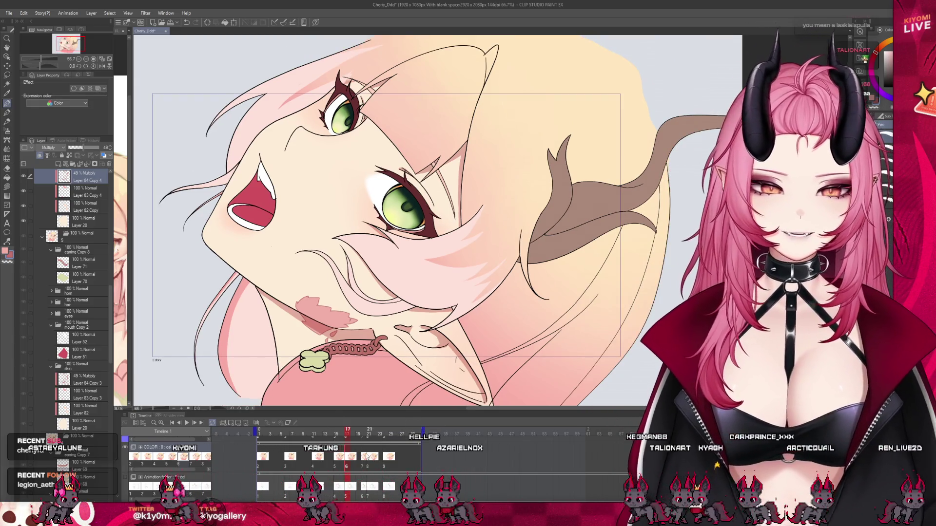
click(363, 467)
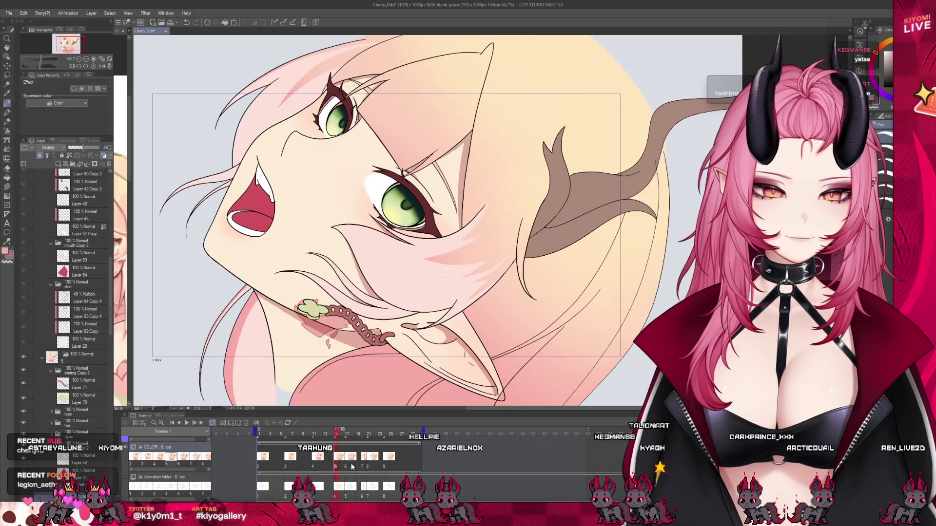
scroll(400, 286, down, 1)
scroll(401, 286, down, 1)
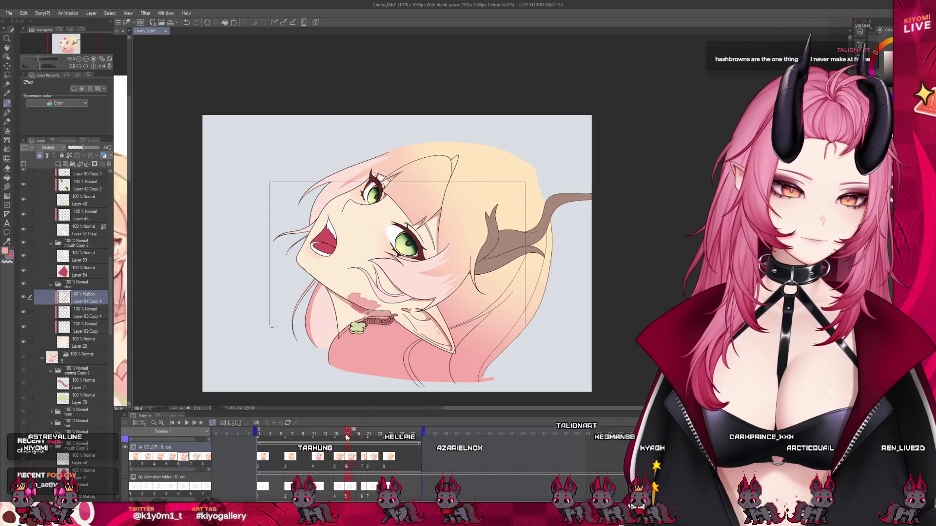
- Scrub the timeline back and forth, leaving the playhead near frame 2 on the eyes-closed profile frame
drag(366, 430, 336, 444)
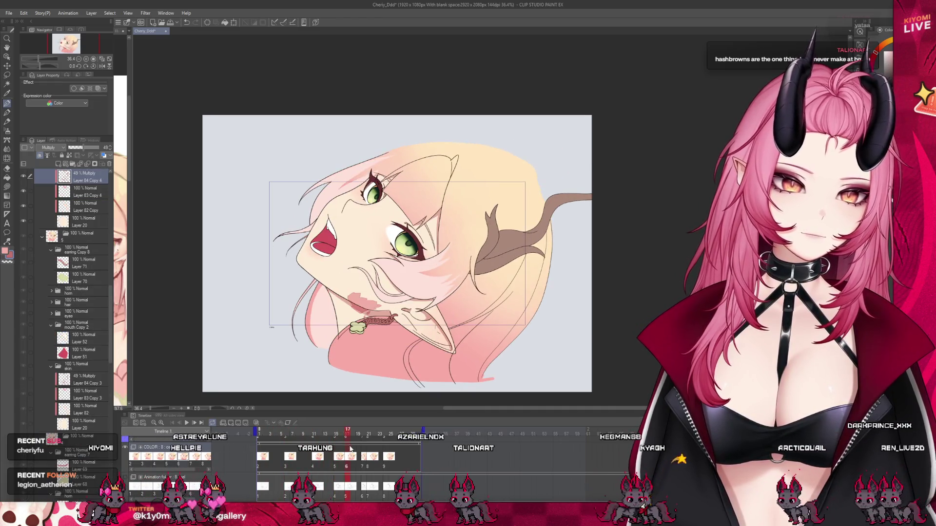
mouse_move(336, 444)
mouse_down()
mouse_move(399, 452)
mouse_move(259, 439)
mouse_up()
scroll(436, 204, up, 1)
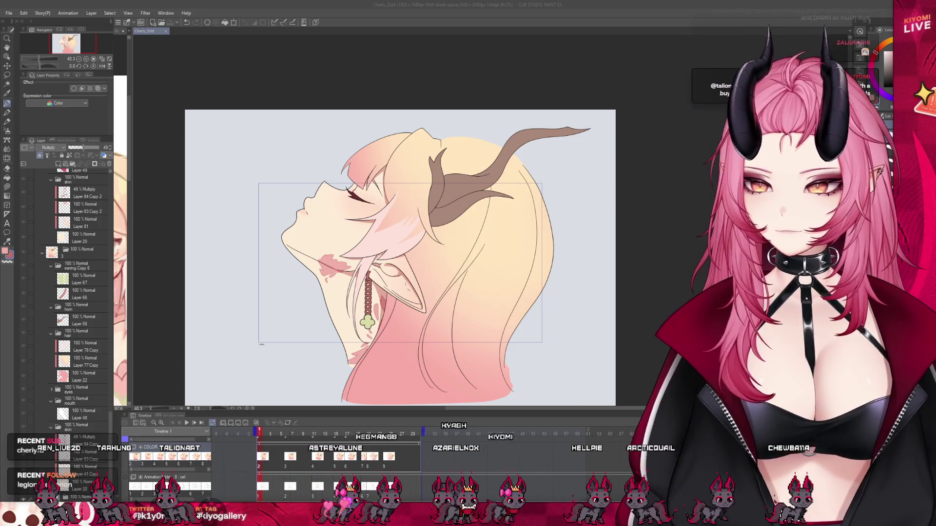
scroll(407, 258, up, 2)
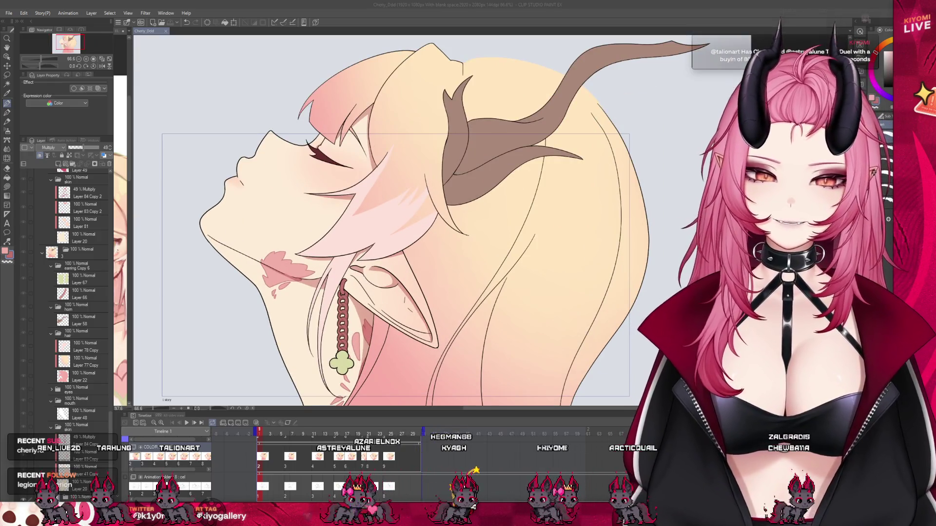
- Play the animation through, then begin transforming the face drawing on the head-back, open-mouth frame
key(space)
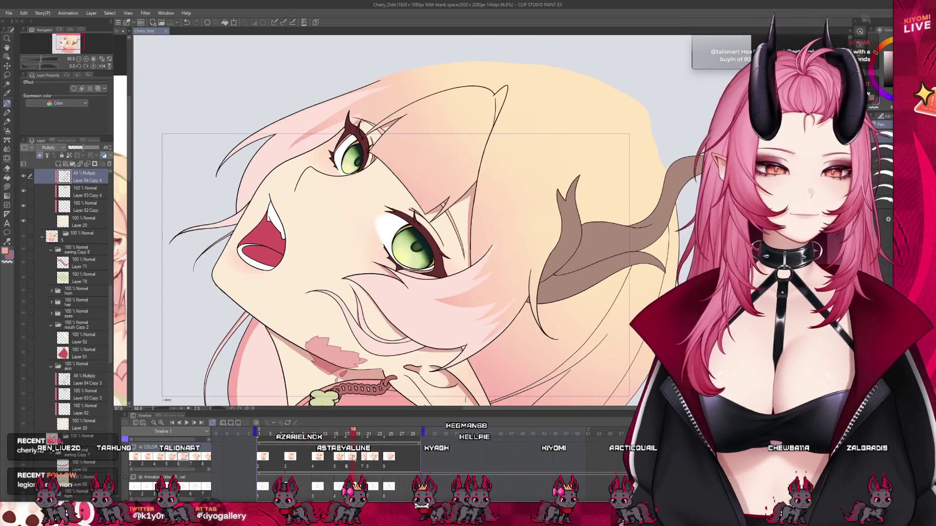
scroll(377, 219, down, 2)
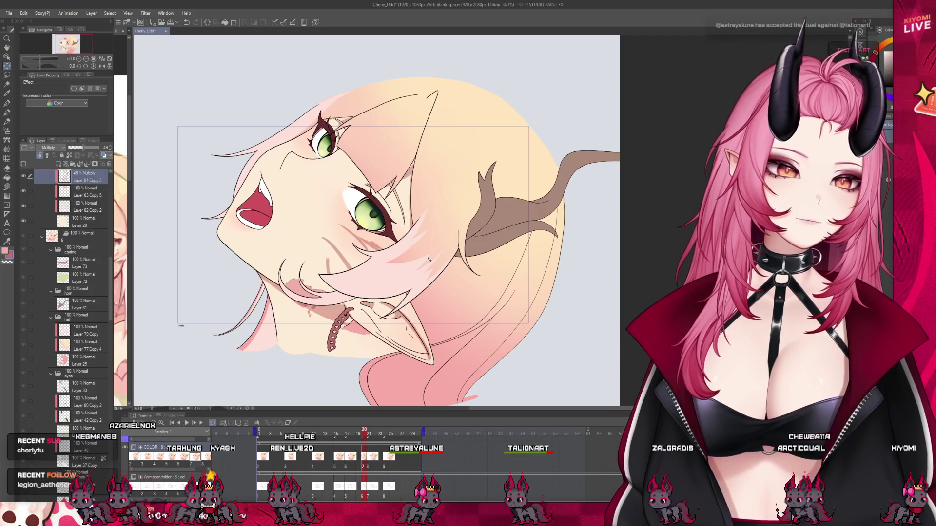
key(ctrl+t)
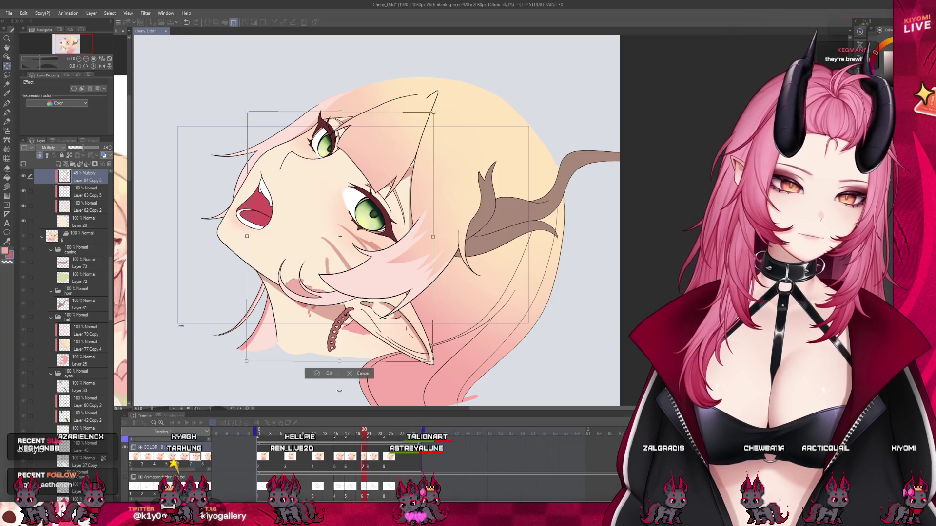
click(313, 374)
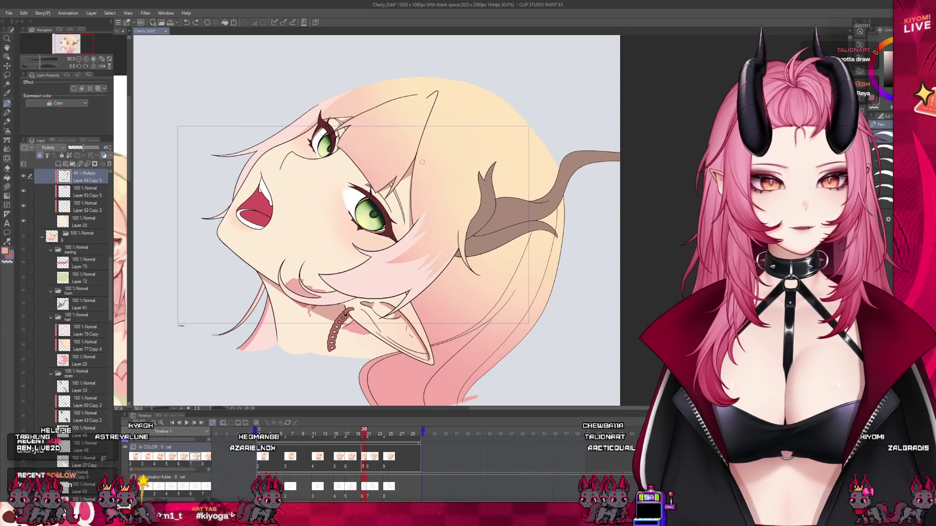
mouse_move(363, 432)
mouse_down()
mouse_move(353, 434)
mouse_move(363, 432)
mouse_up()
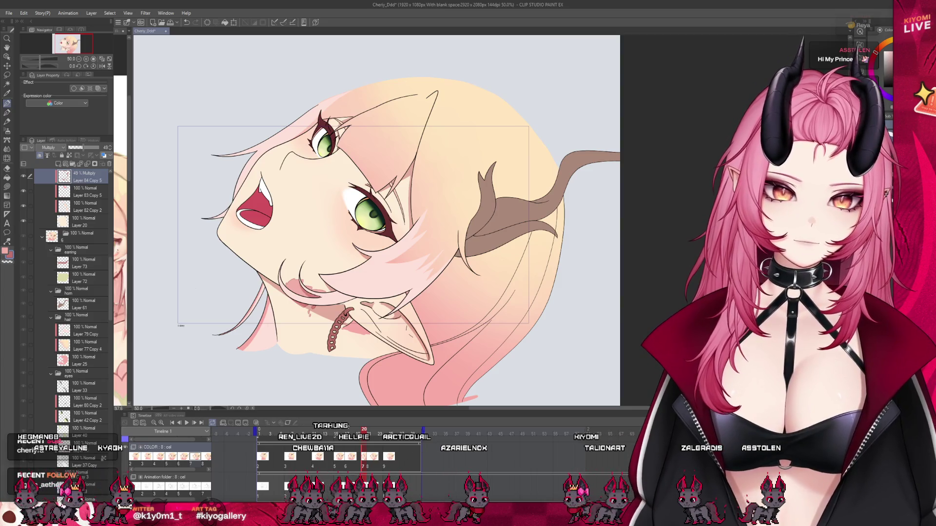
key(Left)
key(Right)
key(Left)
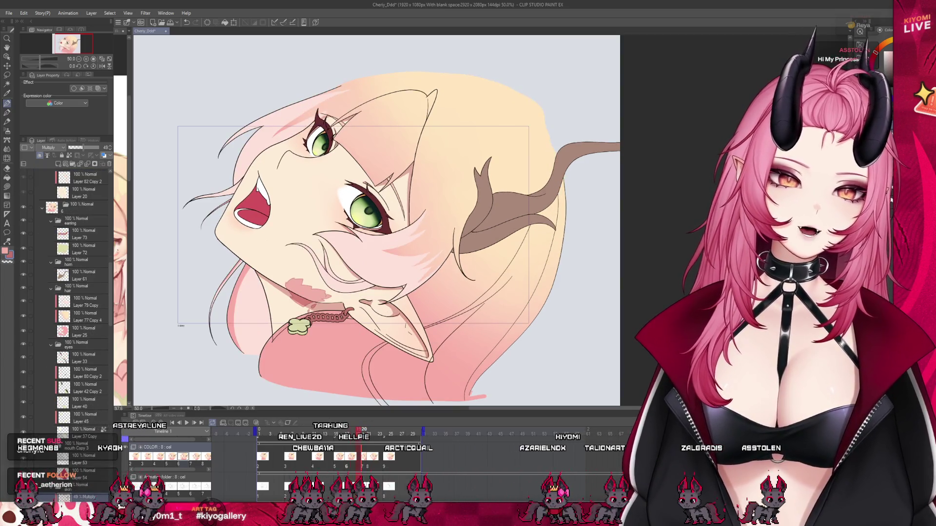
key(Right)
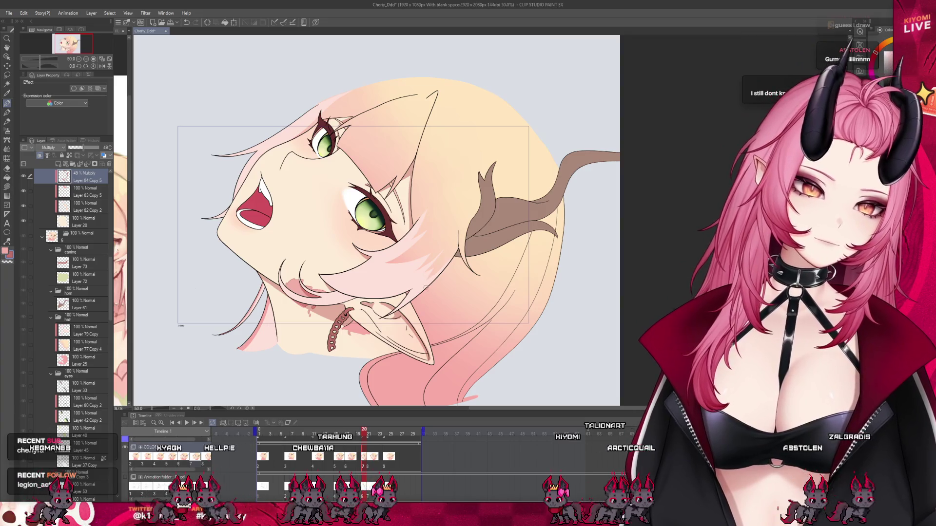
click(335, 455)
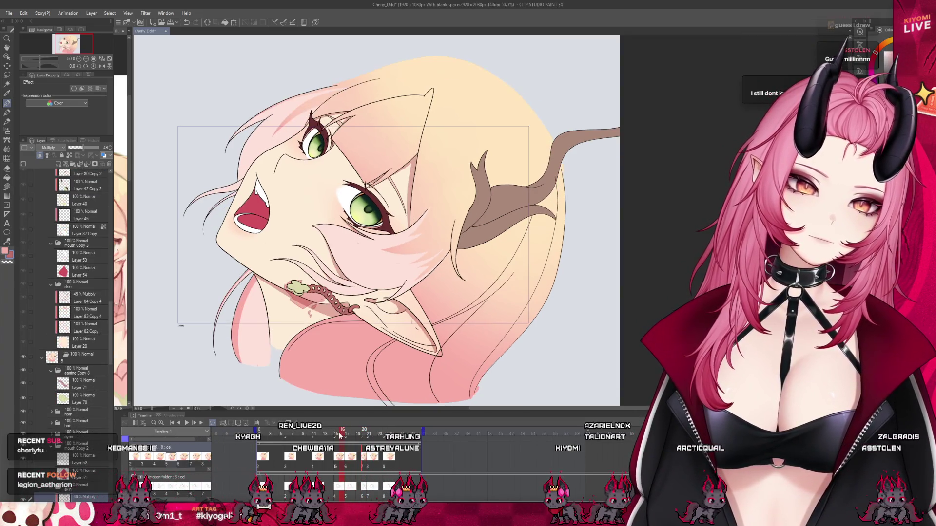
click(344, 456)
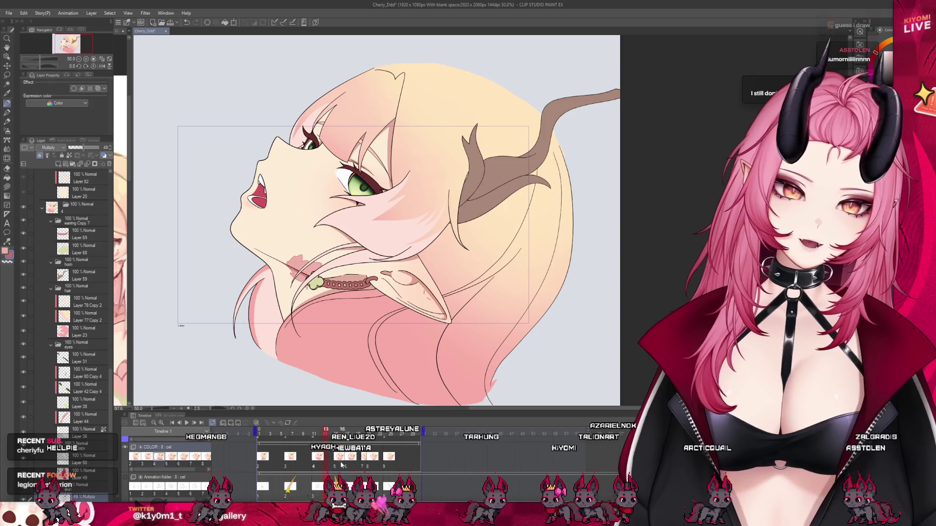
click(335, 455)
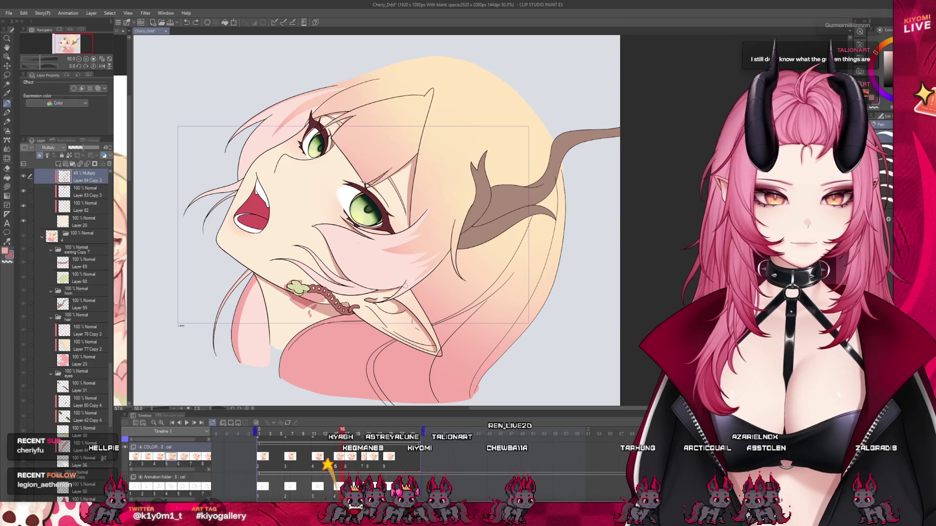
key(Right)
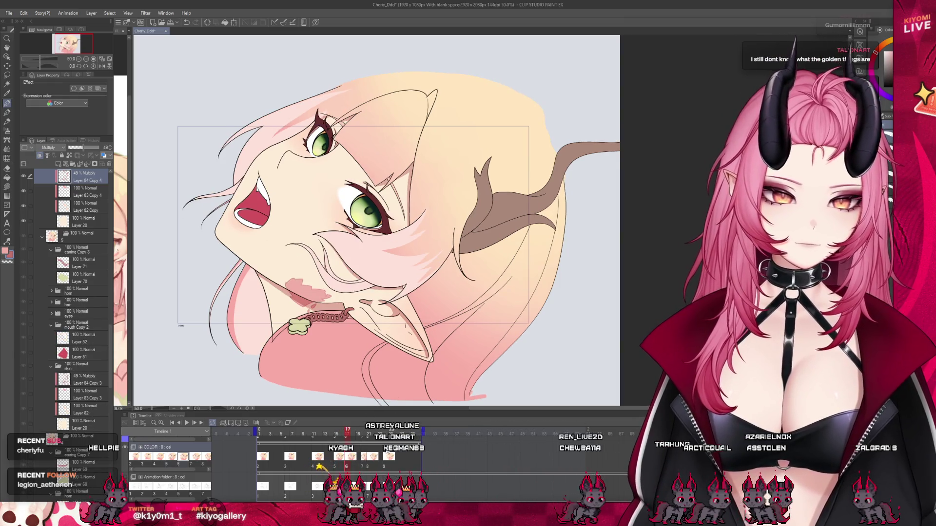
key(Right)
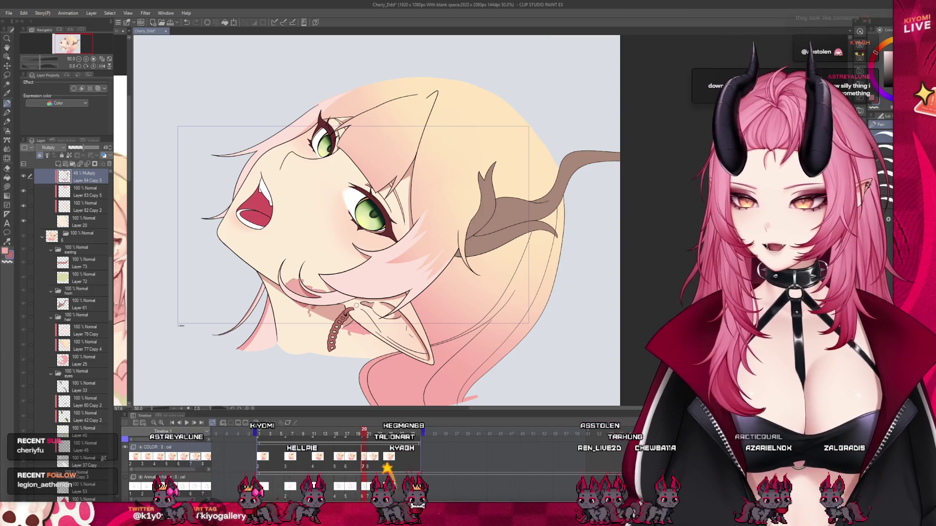
scroll(356, 305, down, 1)
scroll(355, 306, up, 1)
scroll(359, 300, up, 1)
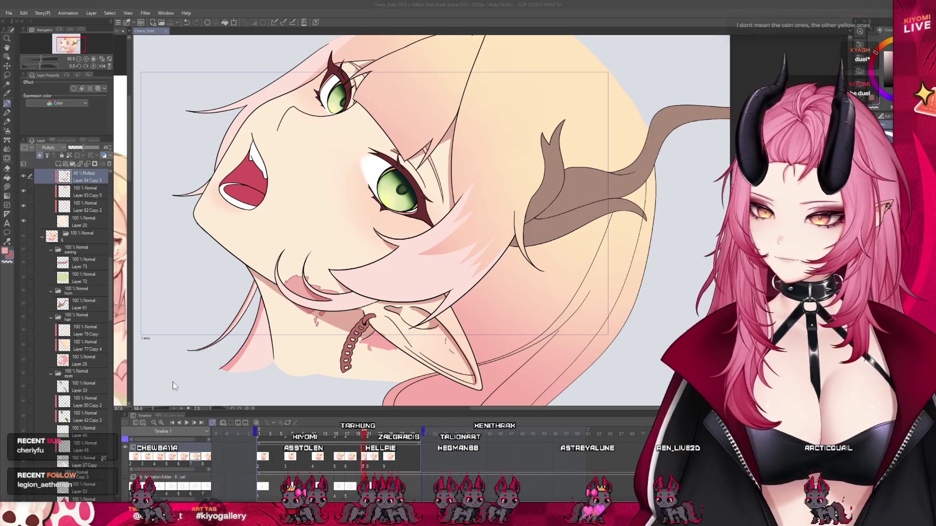
scroll(223, 148, up, 2)
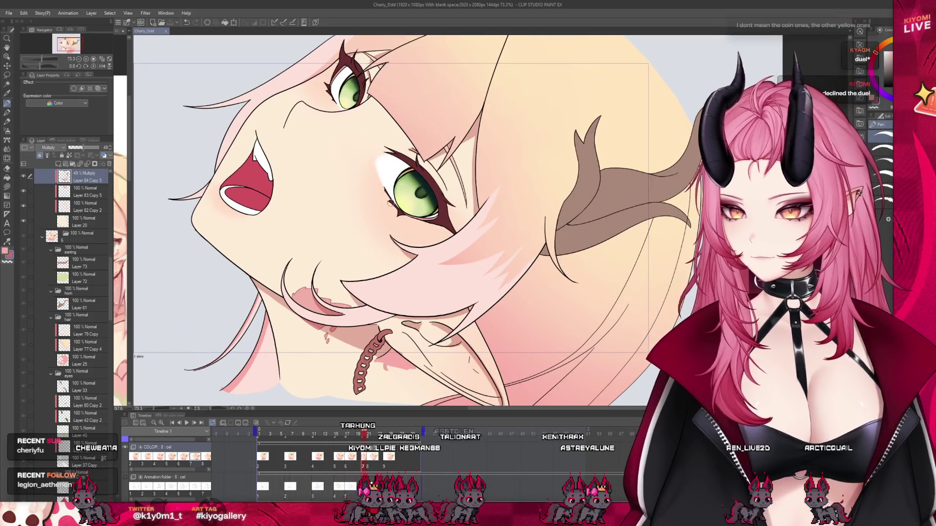
mouse_move(364, 432)
mouse_down()
mouse_move(277, 433)
mouse_move(358, 456)
mouse_up()
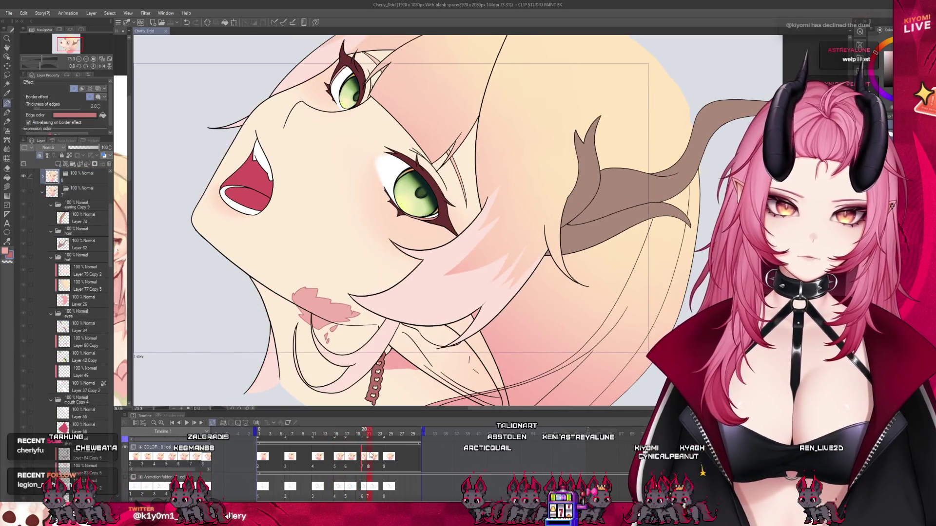
drag(357, 457, 364, 456)
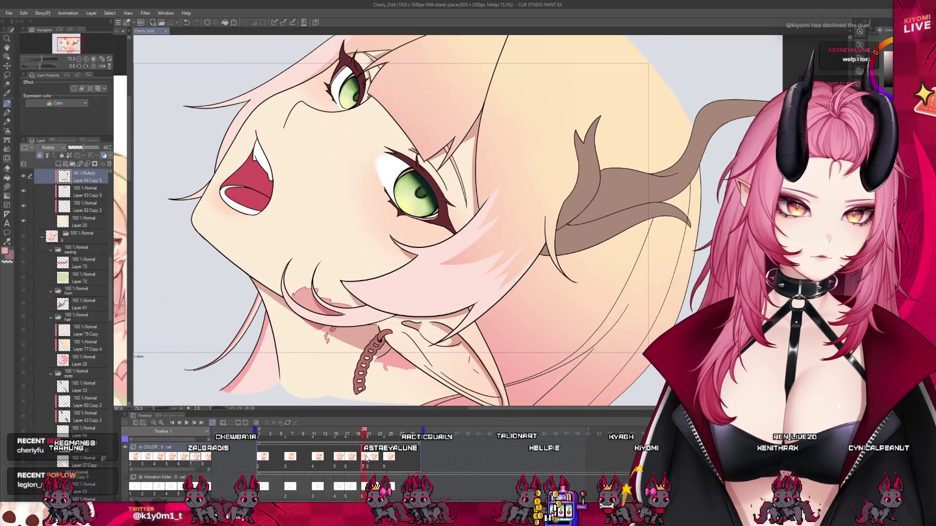
scroll(431, 219, down, 3)
scroll(431, 220, up, 2)
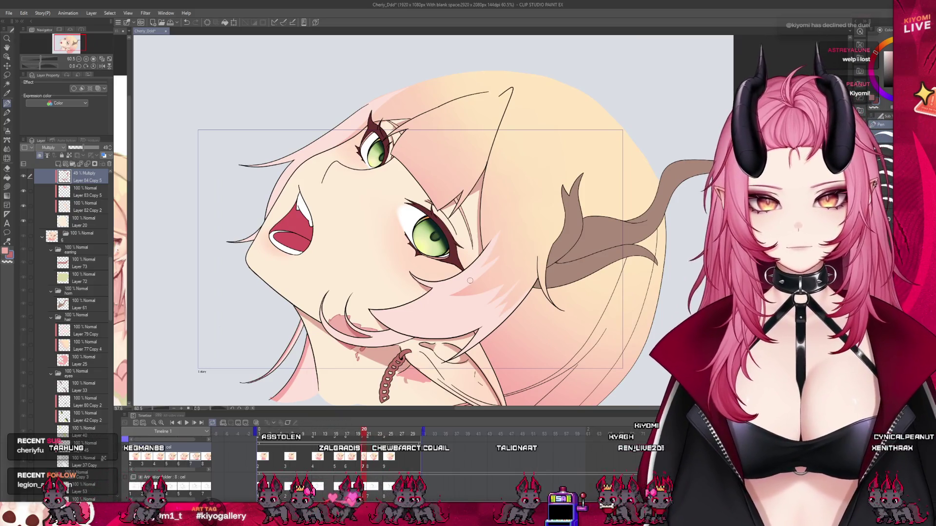
scroll(444, 291, down, 3)
scroll(444, 292, up, 1)
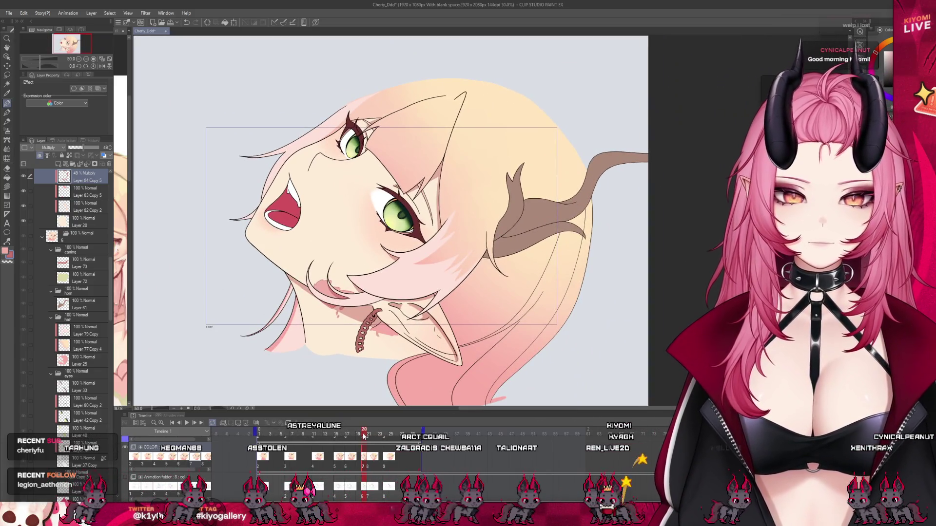
mouse_move(363, 436)
mouse_down()
mouse_move(352, 434)
mouse_move(363, 434)
mouse_up()
scroll(398, 219, up, 1)
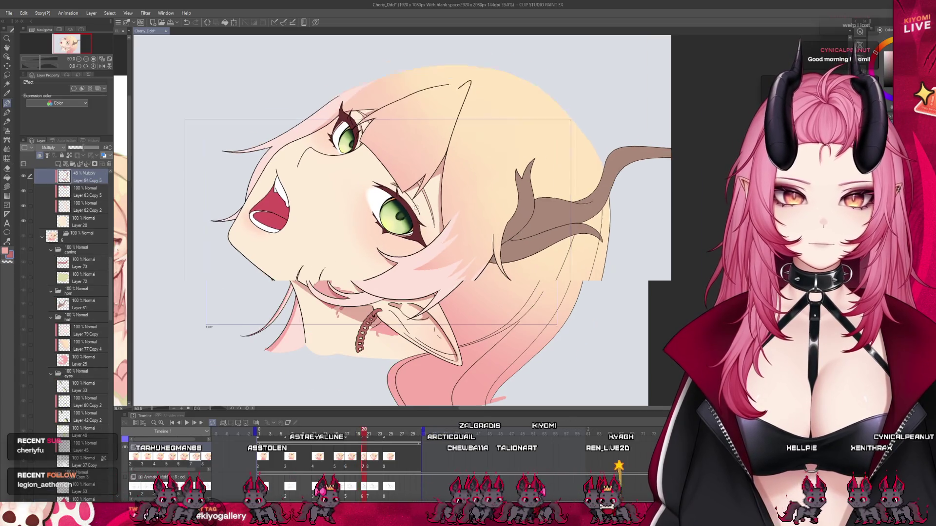
scroll(399, 219, up, 2)
scroll(398, 219, up, 1)
scroll(383, 187, down, 2)
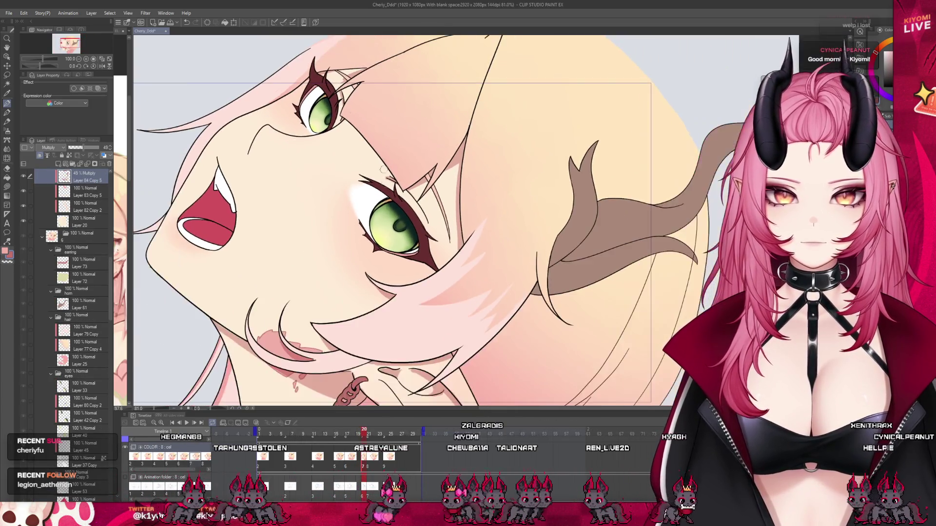
scroll(354, 59, up, 2)
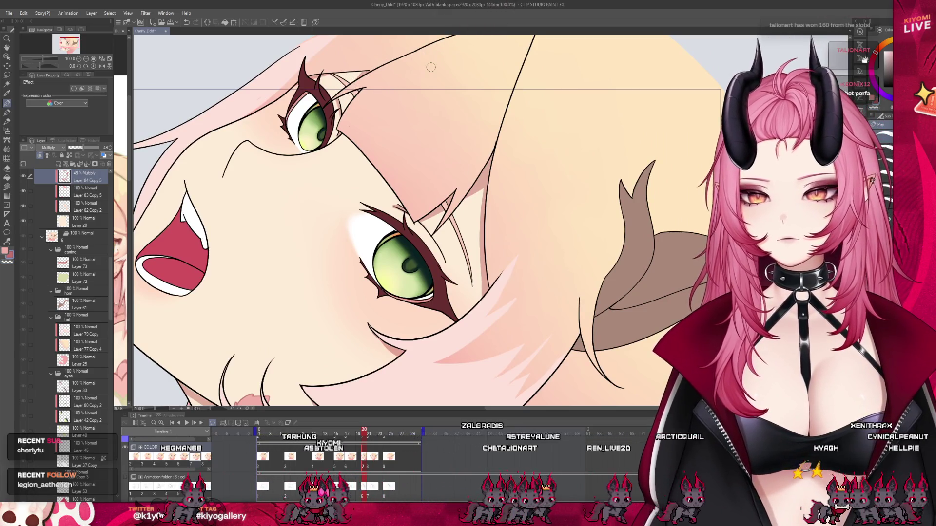
scroll(431, 67, down, 2)
scroll(455, 99, up, 1)
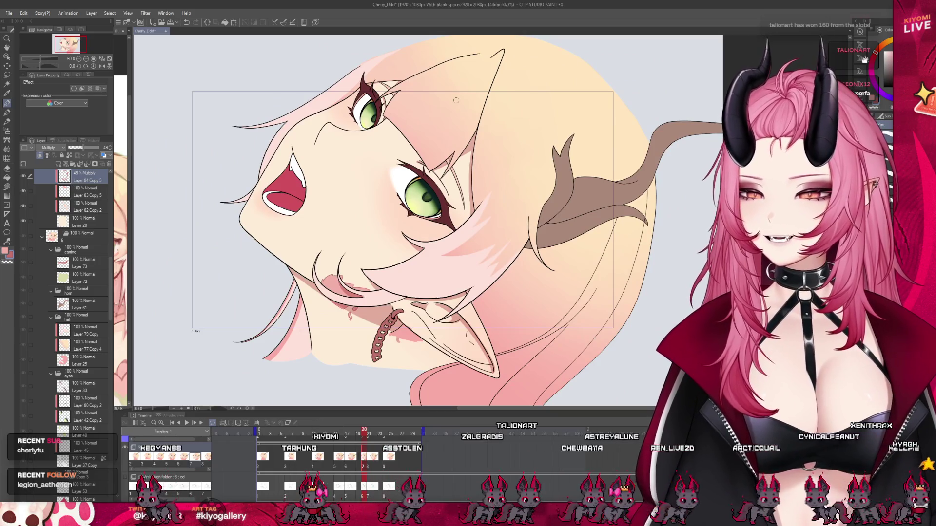
scroll(469, 108, down, 1)
scroll(469, 108, up, 2)
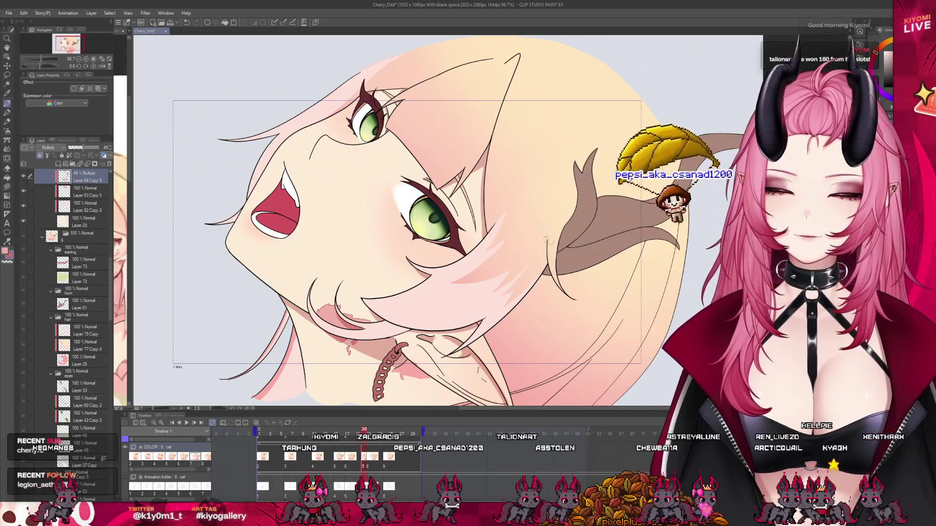
scroll(431, 220, down, 1)
scroll(401, 224, up, 1)
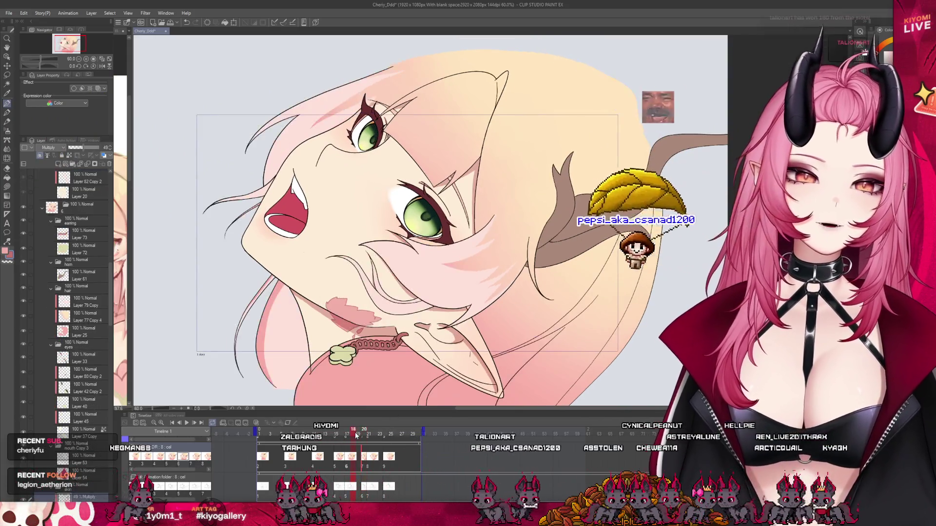
scroll(401, 223, down, 1)
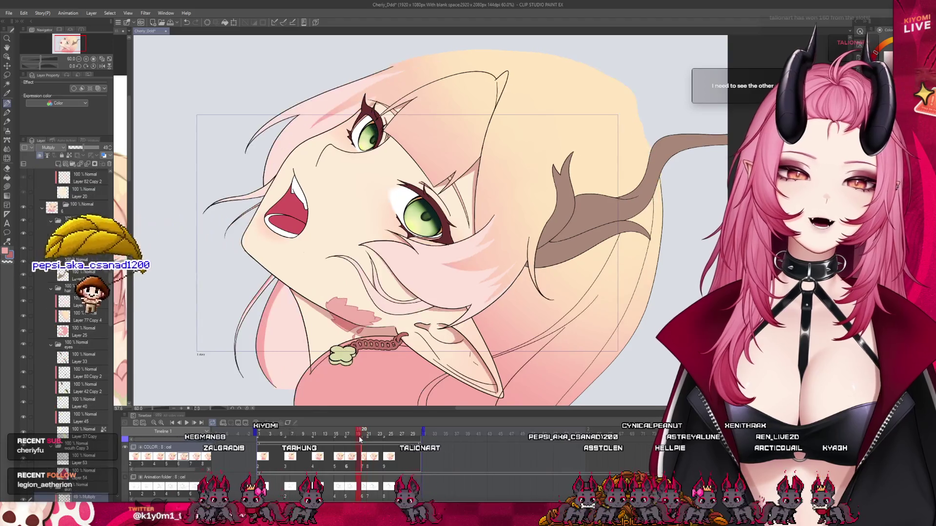
scroll(366, 337, down, 2)
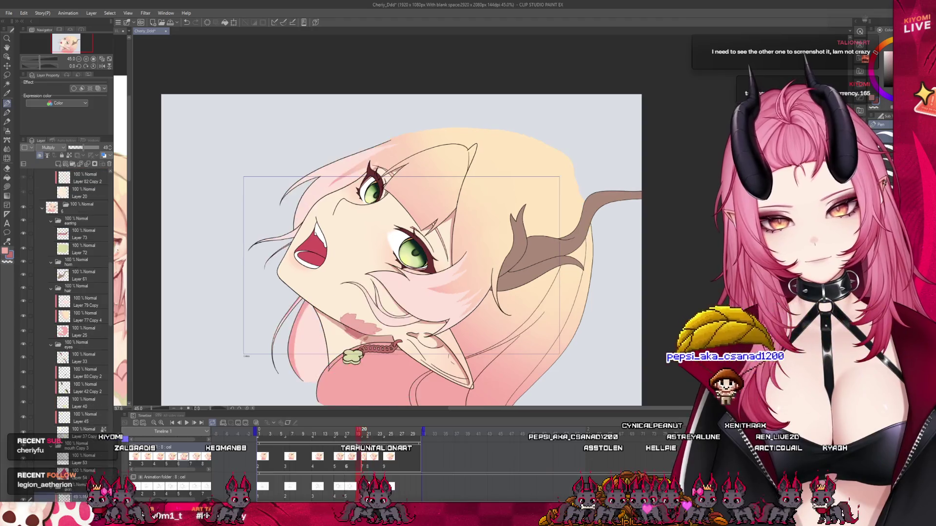
- Advance the playhead one frame and select that frame's 45% Multiply shading layer
drag(359, 438, 369, 459)
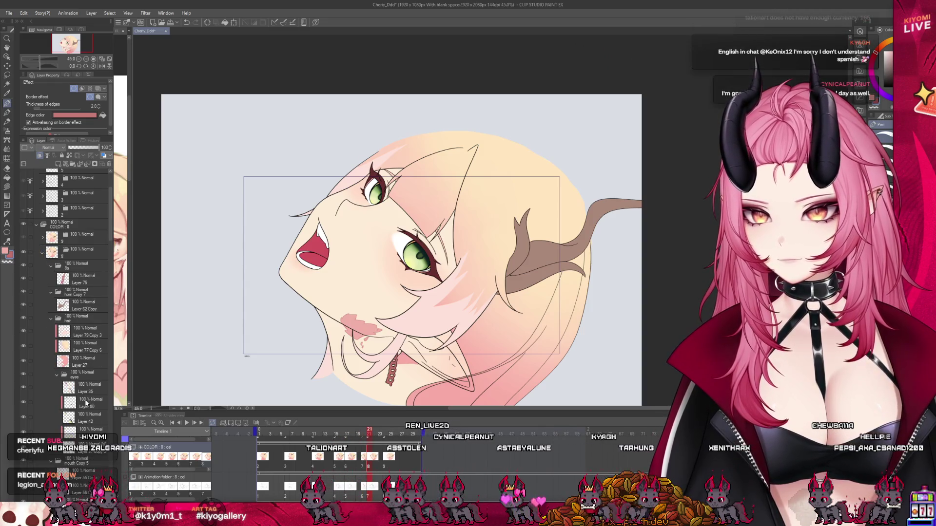
scroll(82, 372, down, 2)
scroll(82, 373, down, 1)
scroll(82, 373, down, 1)
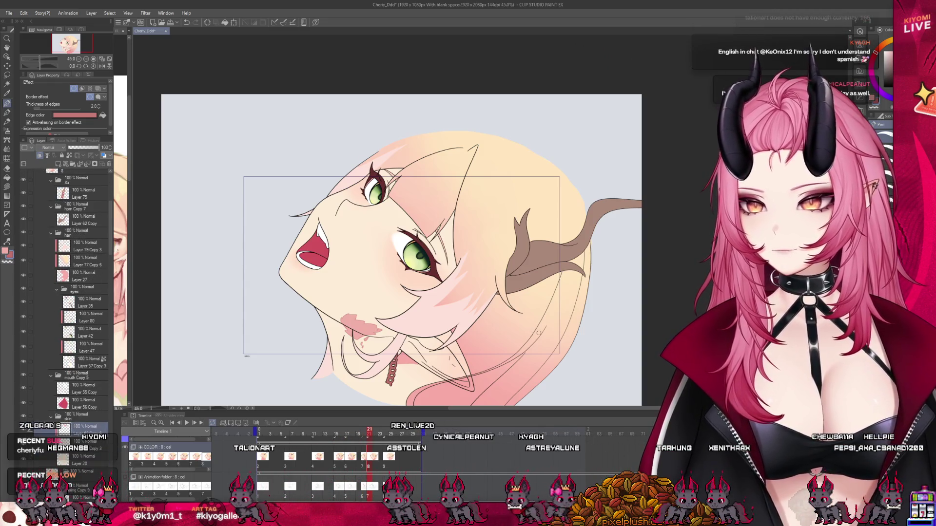
click(81, 429)
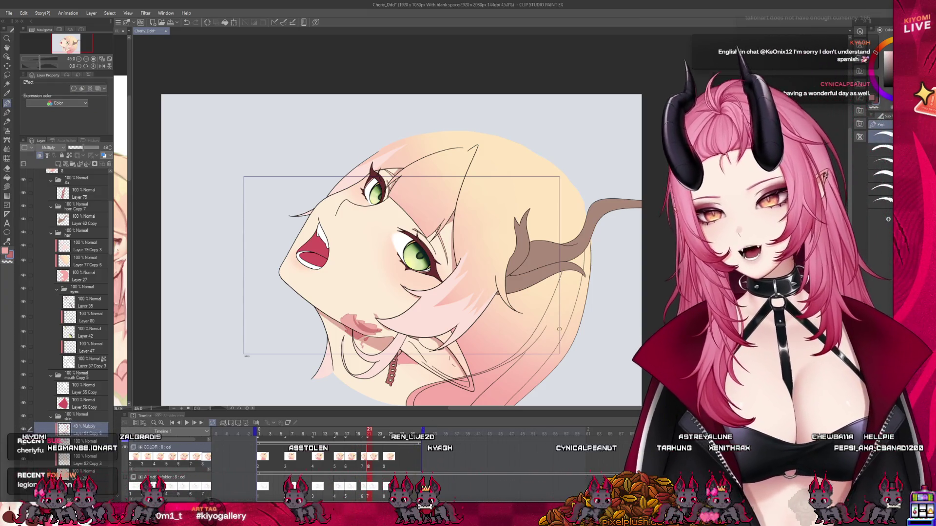
scroll(535, 330, up, 2)
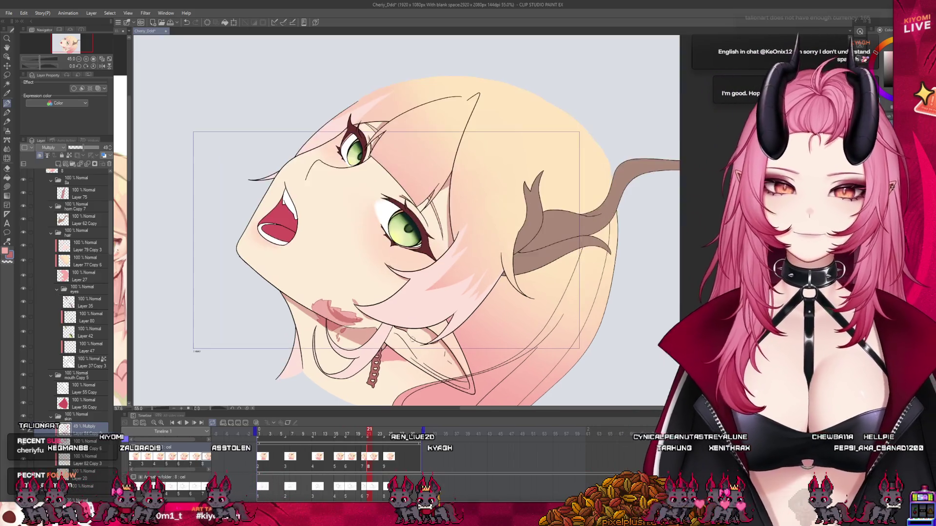
scroll(535, 330, up, 1)
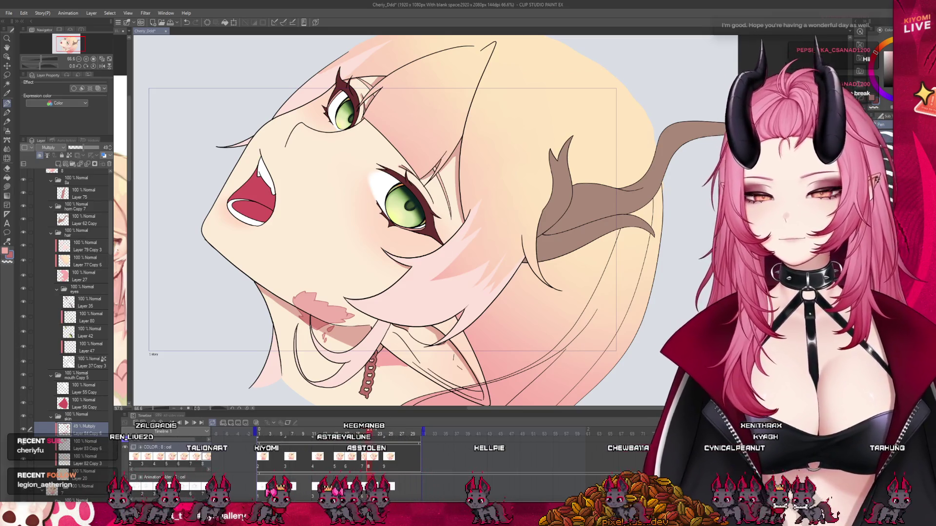
click(351, 433)
drag(352, 434, 371, 433)
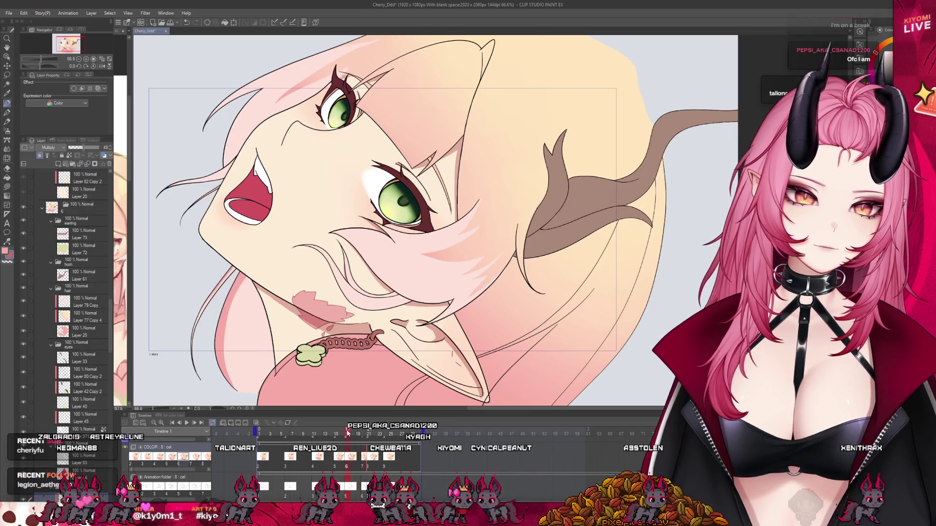
mouse_move(370, 433)
mouse_down()
mouse_move(309, 425)
mouse_move(350, 433)
mouse_move(319, 436)
mouse_up()
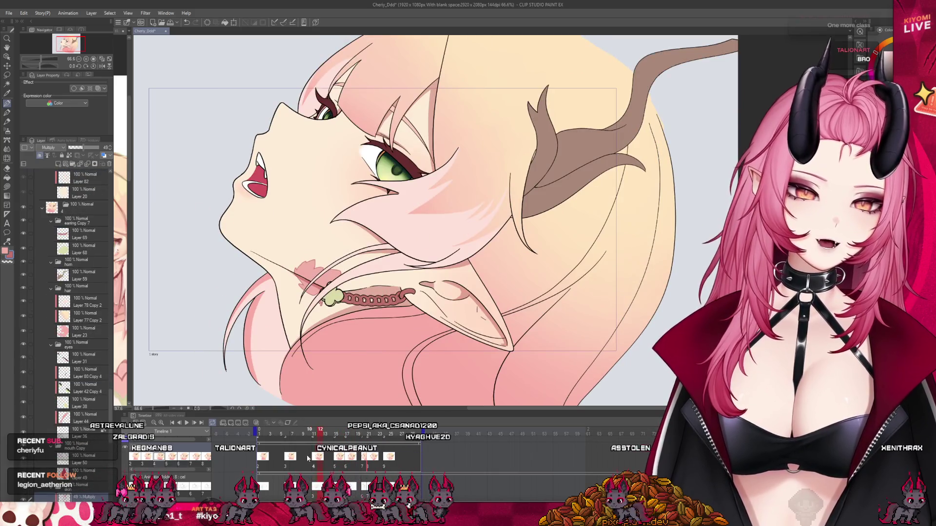
click(338, 464)
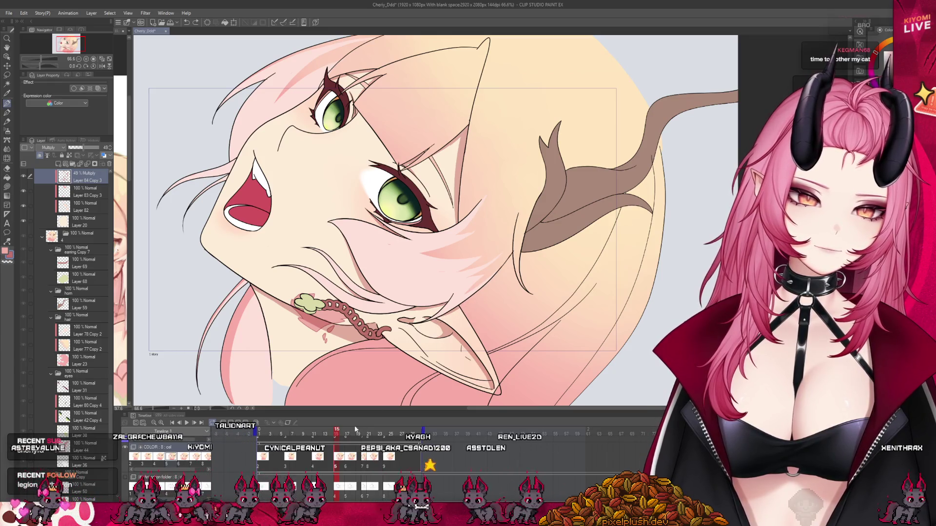
click(348, 459)
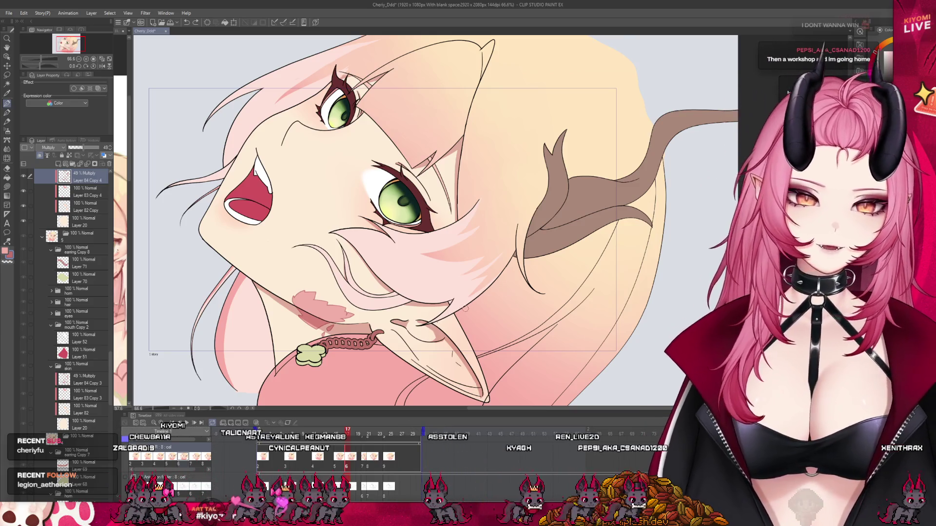
key(Right)
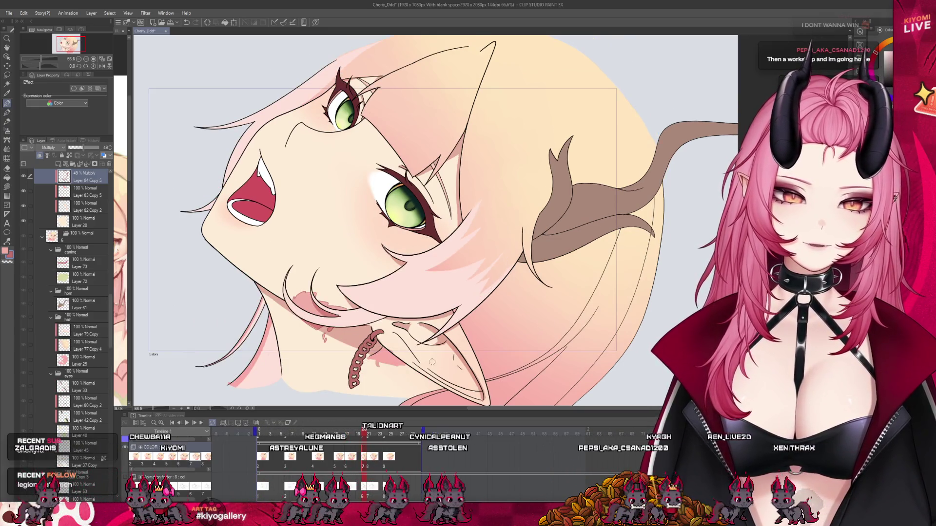
key(Right)
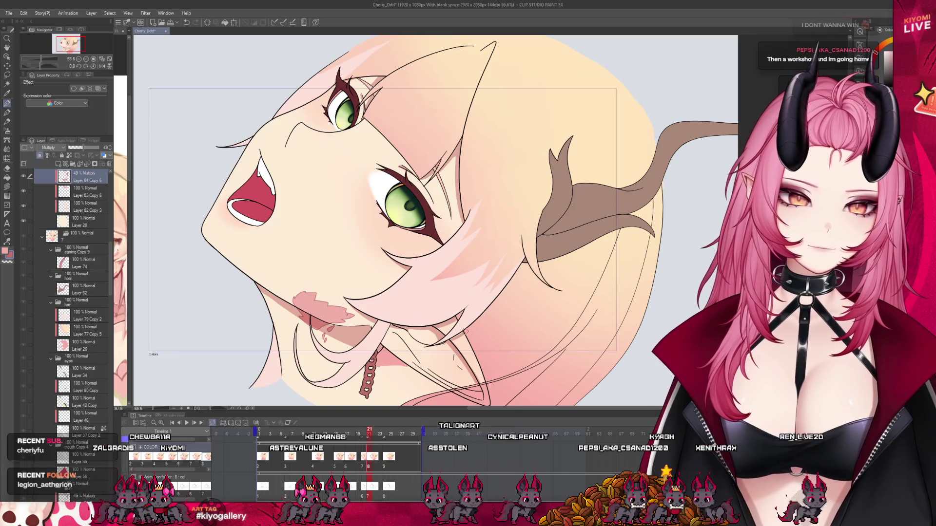
click(390, 467)
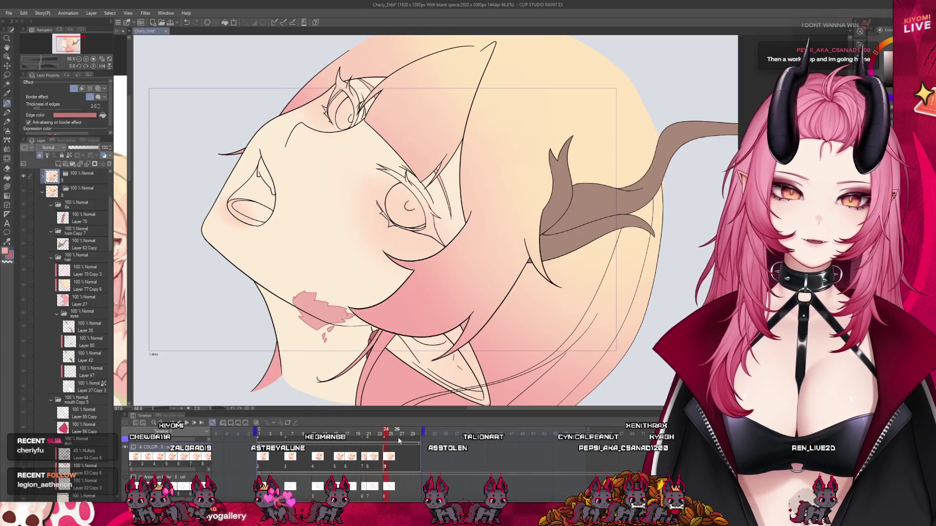
key(ctrl+minus)
click(367, 466)
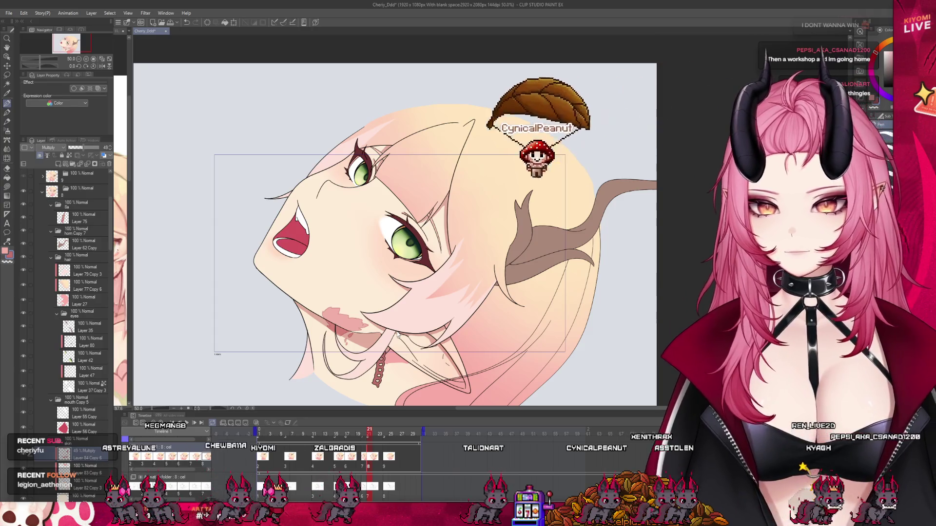
- Select the uncoloured-eyes frame's cel, pick its 40% Multiply skin shading layer, and zoom in on the face
click(386, 434)
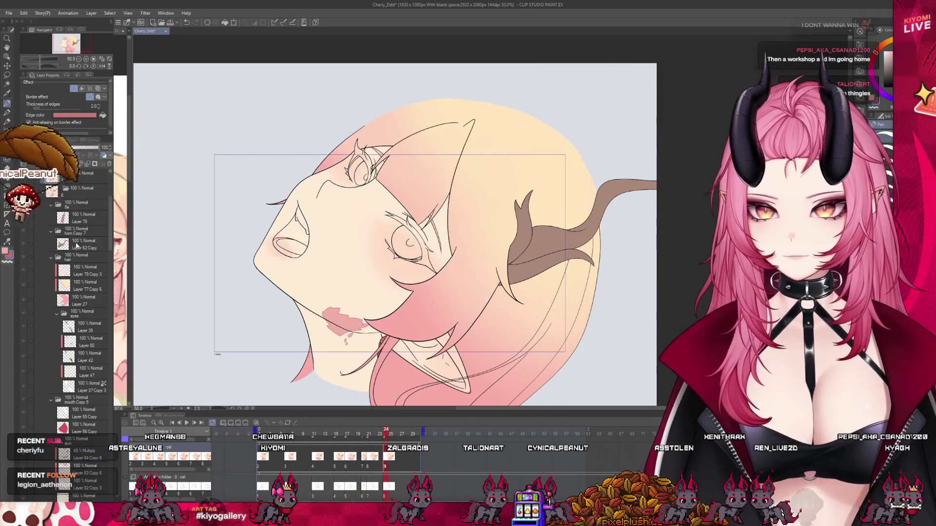
click(44, 176)
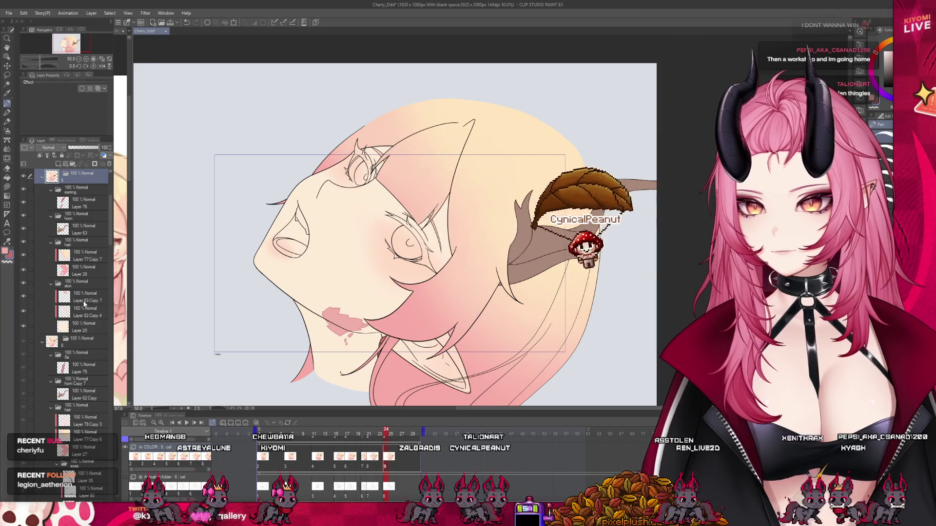
click(80, 296)
key(ctrl+plus)
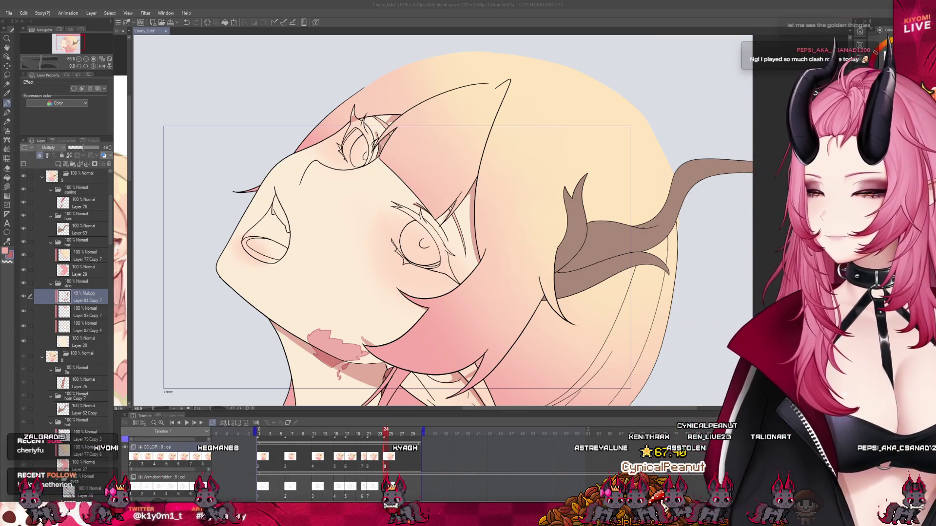
scroll(442, 219, down, 2)
scroll(443, 220, up, 3)
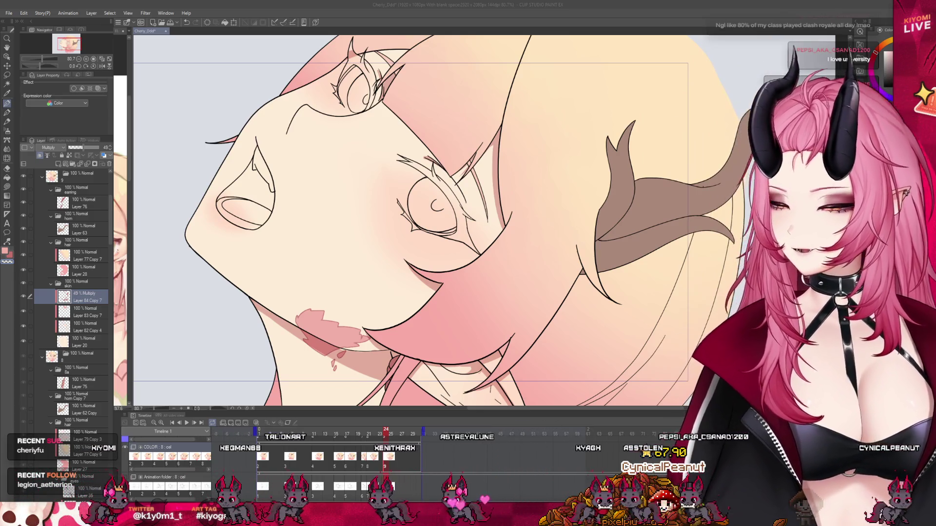
- Zoom out and scrub through the head-turning frames, flipping between neighbouring frames to review them
key(ctrl+minus)
key(ctrl+minus)
key(ctrl+minus)
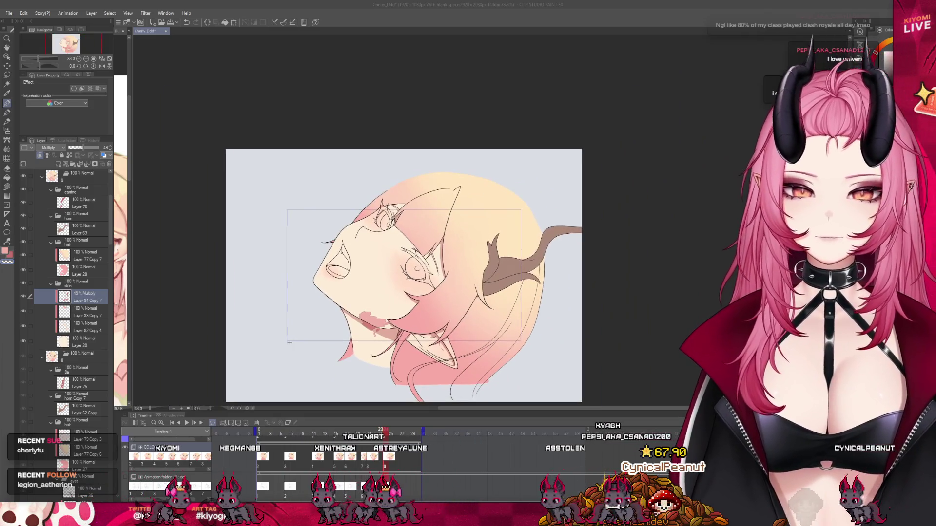
click(289, 432)
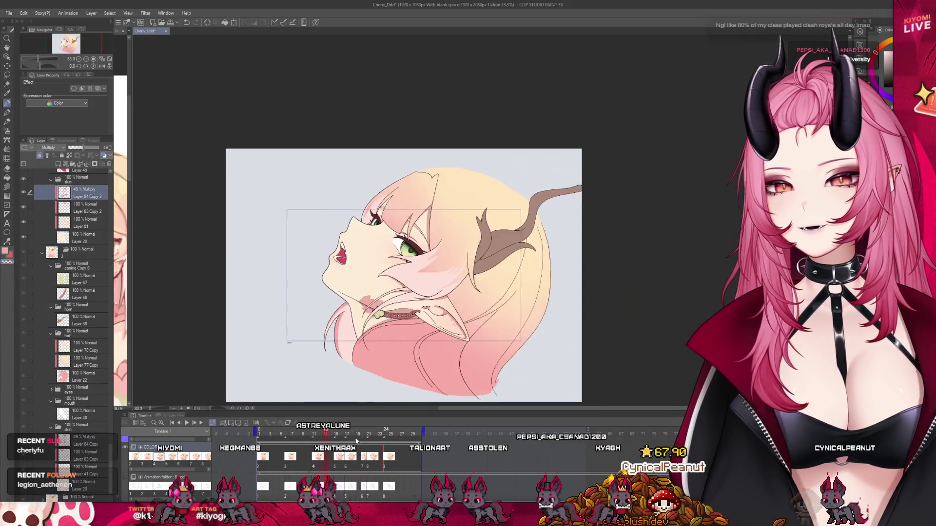
drag(308, 440, 253, 434)
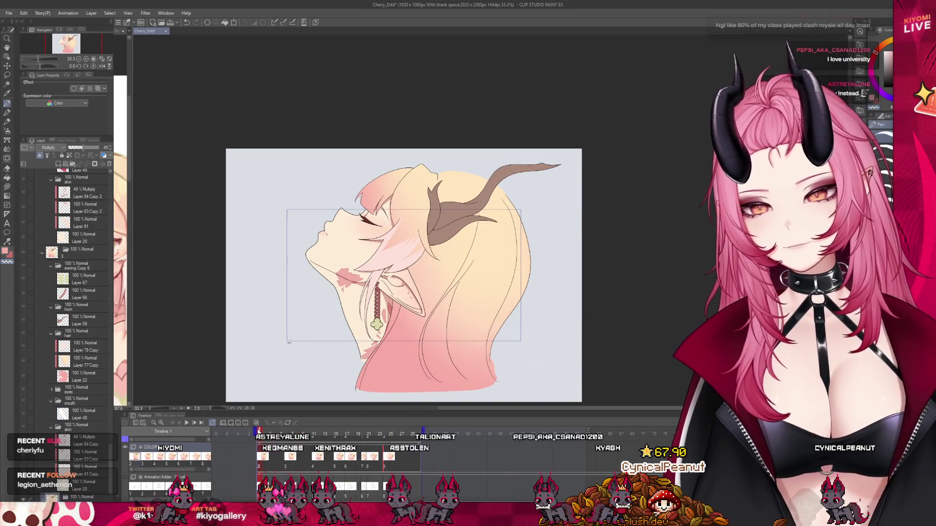
drag(377, 457, 389, 459)
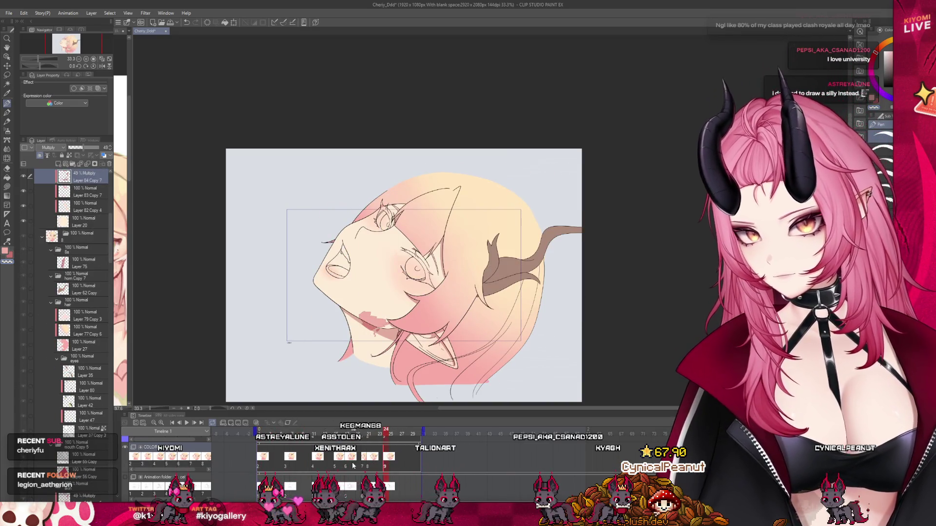
click(370, 465)
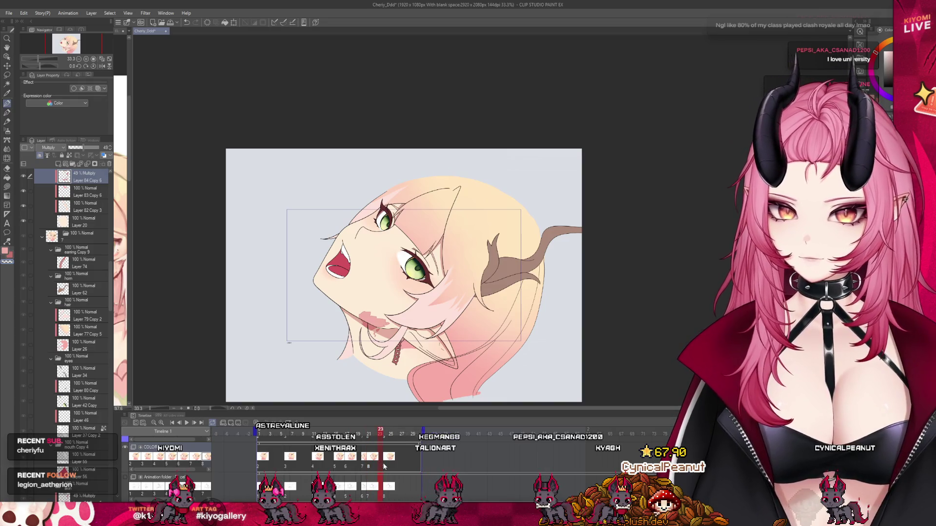
drag(384, 466, 391, 459)
scroll(430, 381, up, 1)
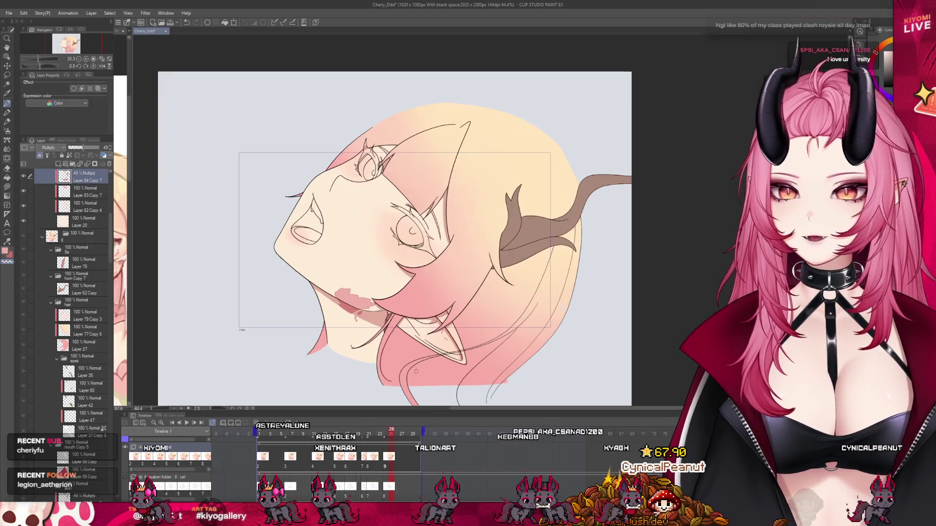
scroll(73, 220, up, 4)
- Return to the upturned-face frame and select the hair folder's Layer 79 Copy 4 for painting
click(76, 211)
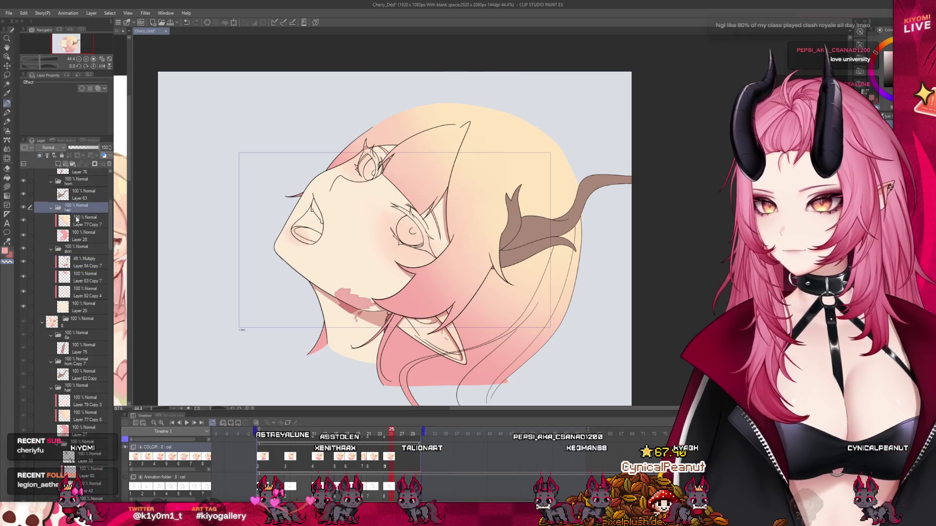
click(85, 420)
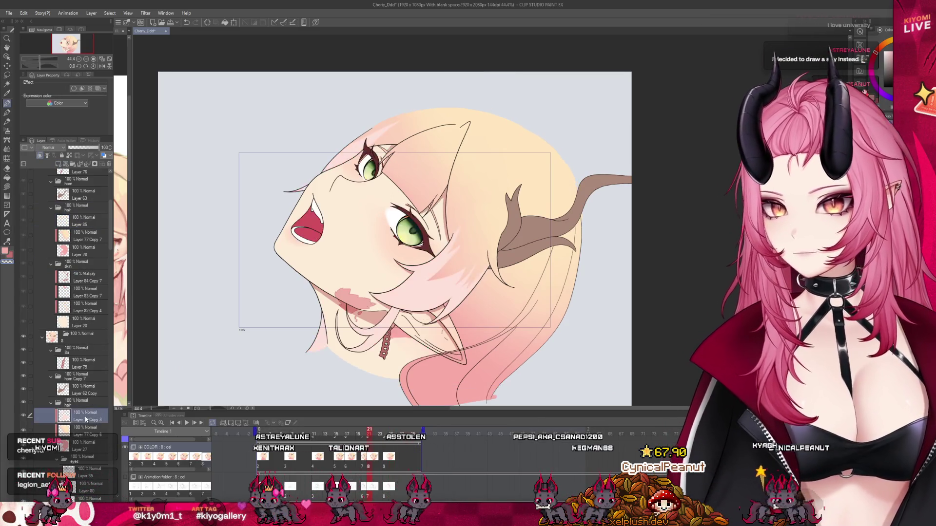
click(85, 220)
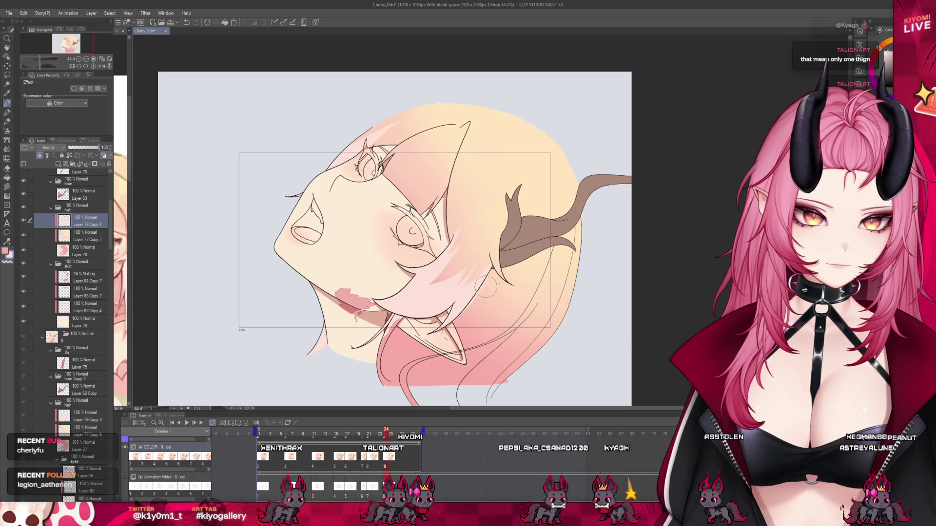
scroll(478, 305, up, 2)
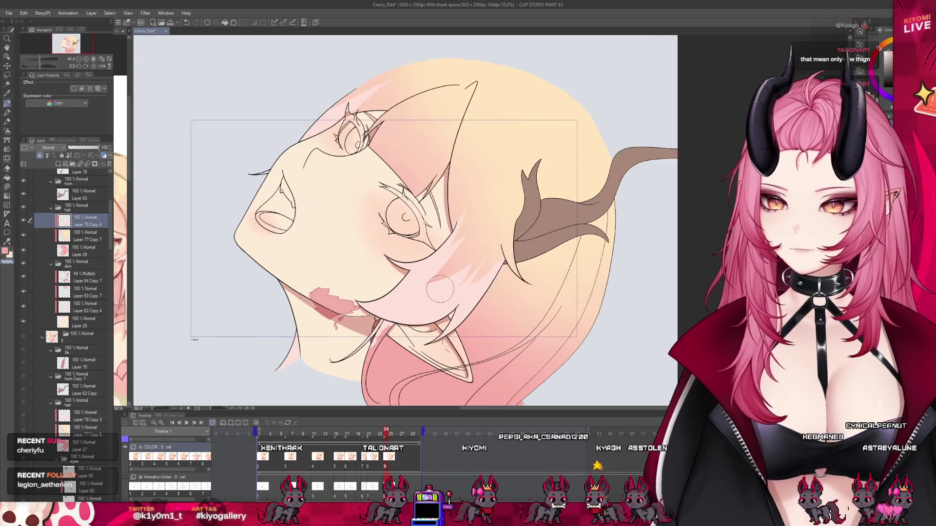
scroll(440, 289, up, 2)
key([)
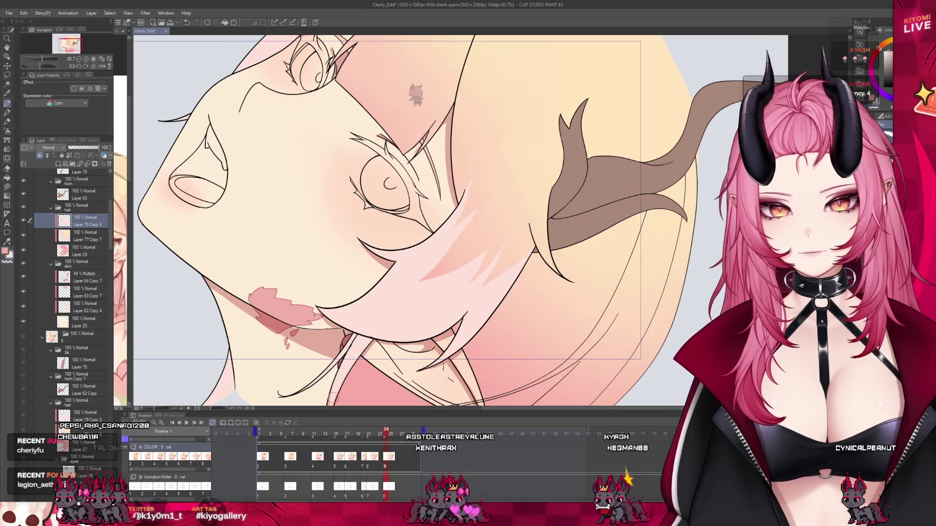
key(ctrl+minus)
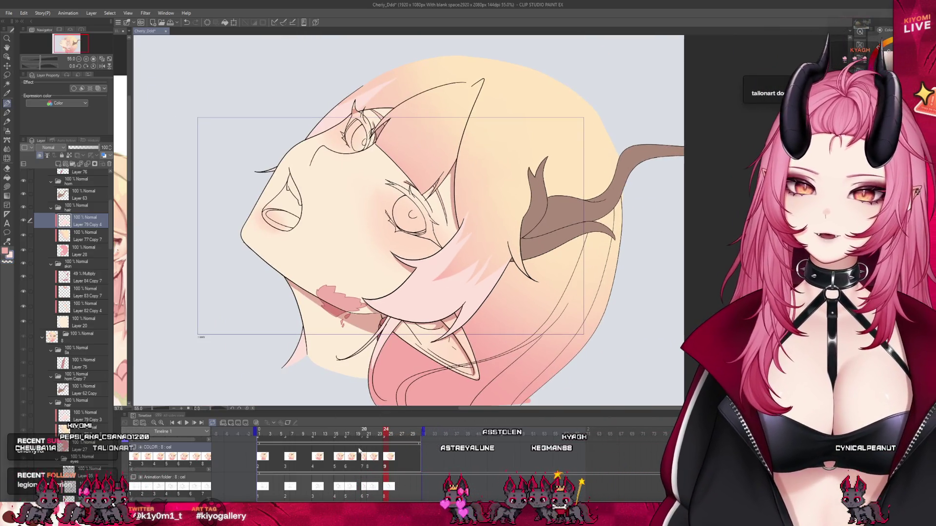
drag(384, 437, 368, 437)
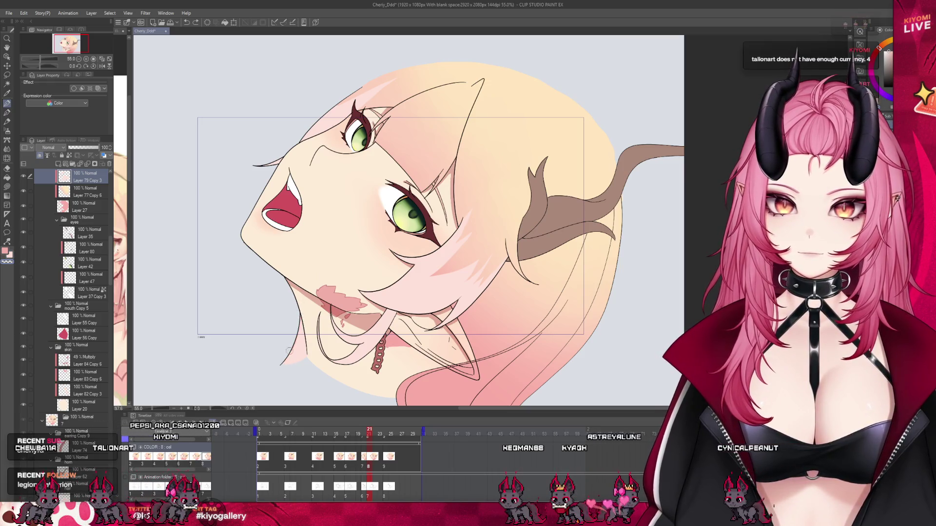
click(387, 459)
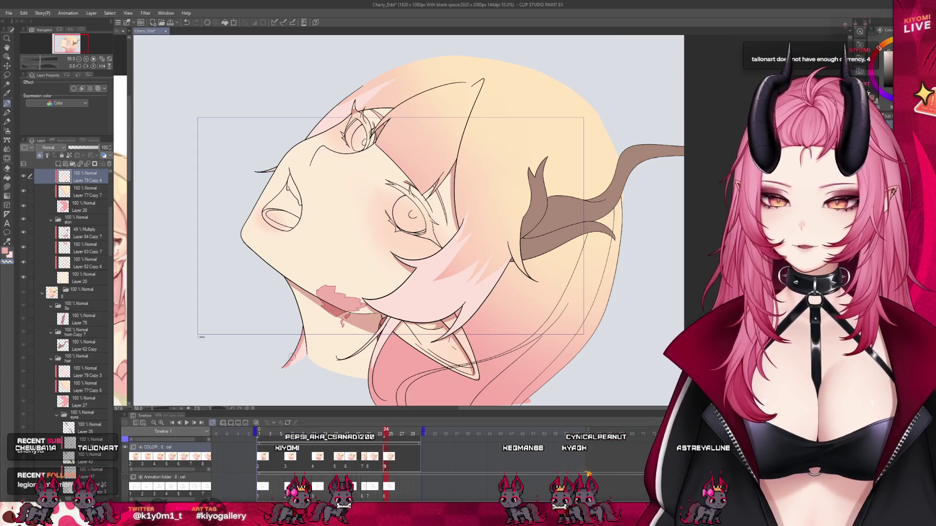
scroll(377, 264, down, 2)
scroll(377, 263, up, 2)
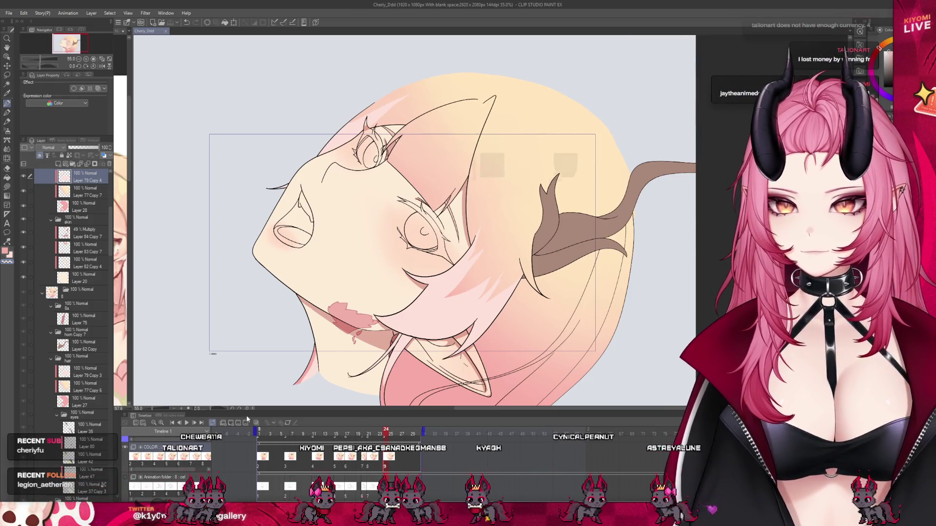
scroll(85, 303, down, 1)
scroll(86, 303, down, 1)
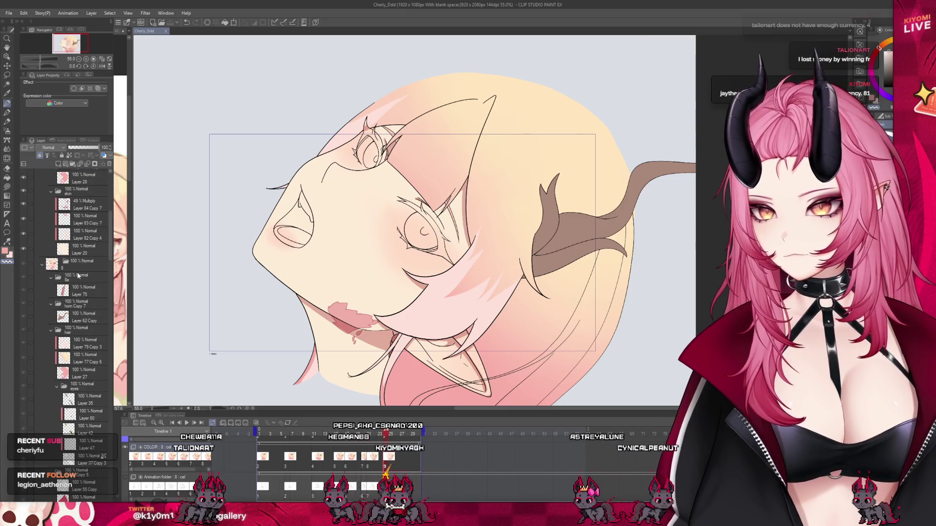
- Check the eyes, mouth and necklace layers across the neighbouring frames
click(91, 387)
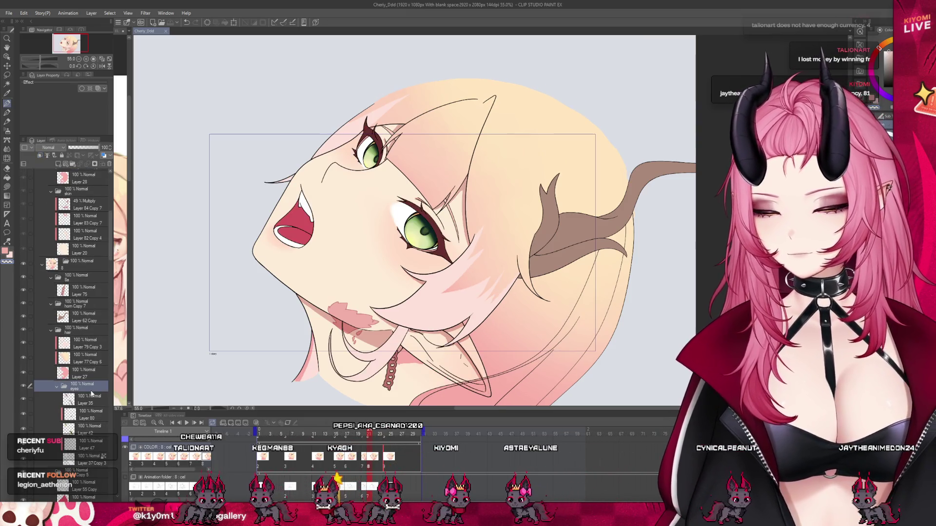
scroll(91, 394, up, 3)
scroll(91, 393, up, 4)
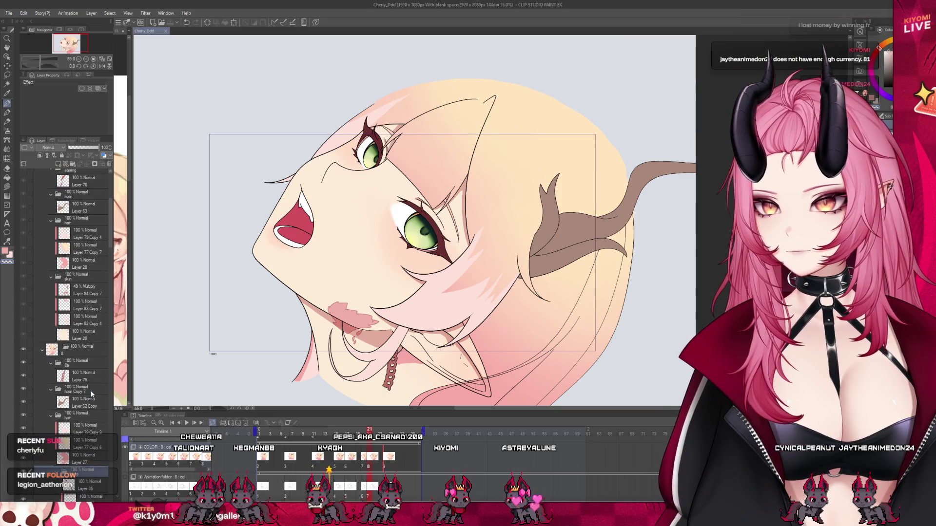
click(384, 458)
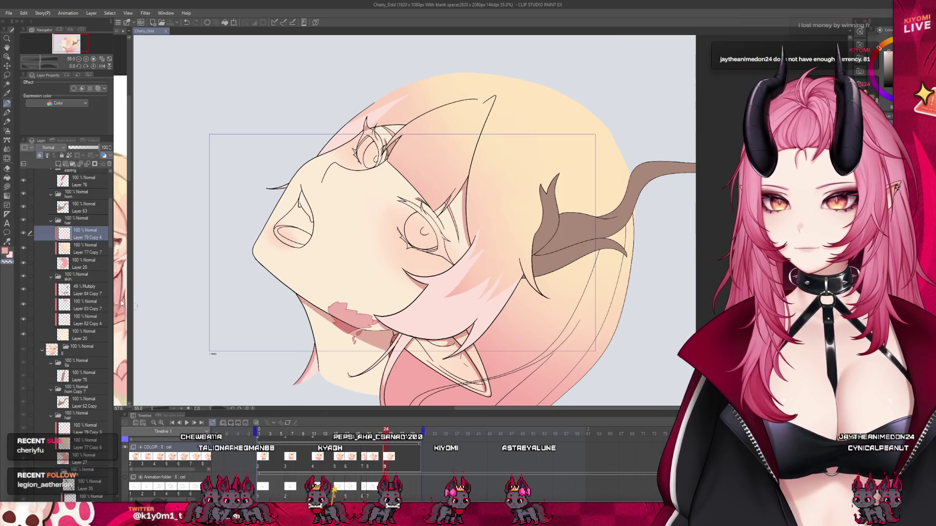
click(78, 280)
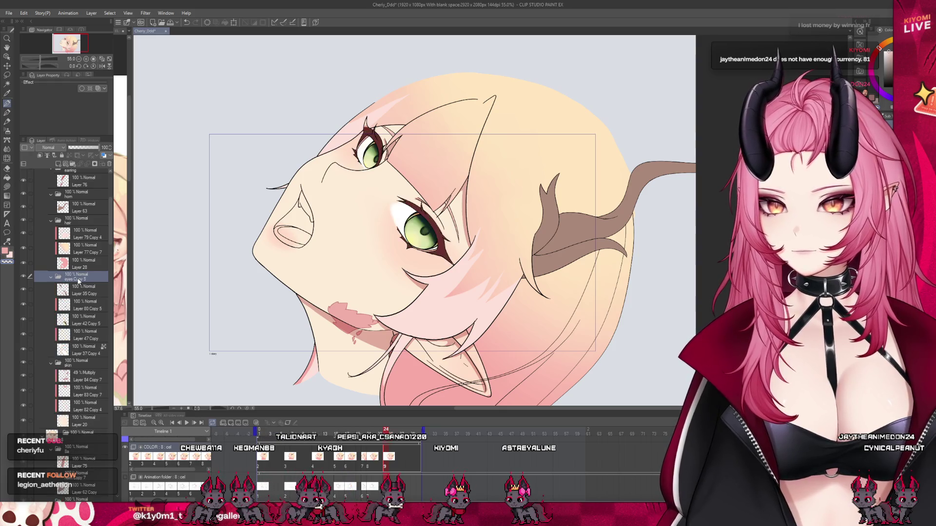
scroll(78, 282, down, 2)
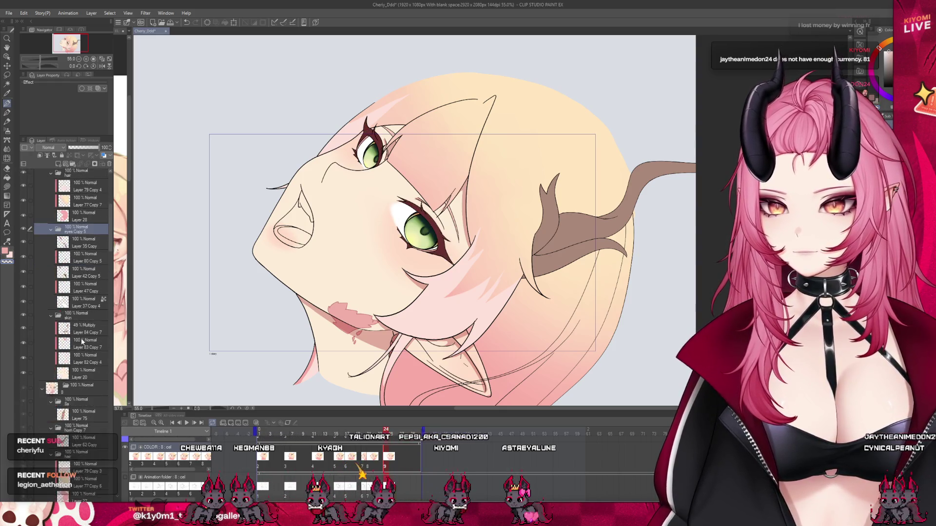
scroll(73, 307, down, 2)
scroll(68, 337, down, 2)
scroll(61, 371, down, 2)
- Inspect the mouth layer and folder of the closed-mouth frame, then jump back to frame 1's profile pose
click(60, 371)
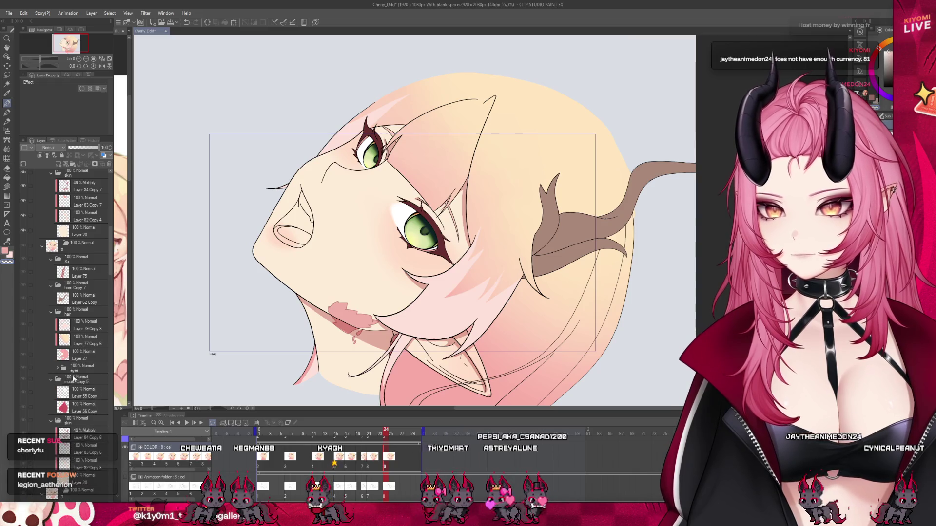
scroll(84, 234, up, 2)
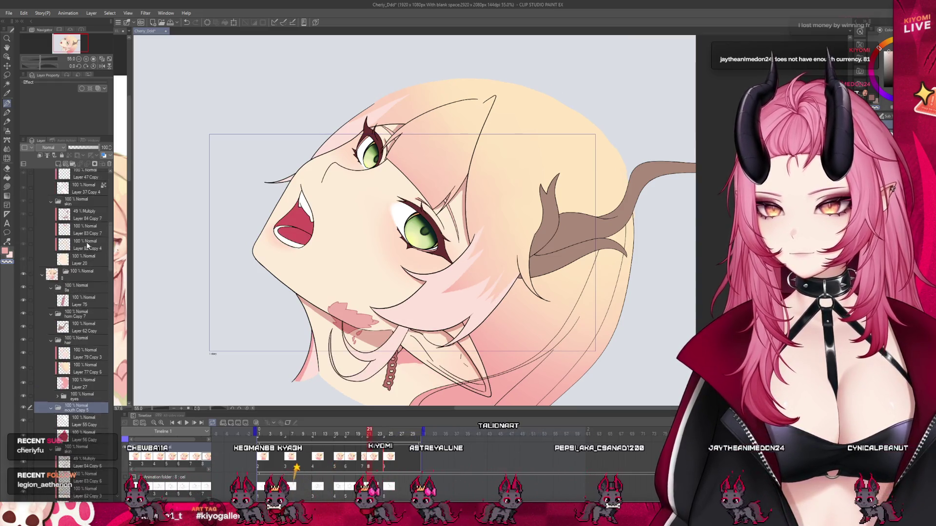
click(75, 218)
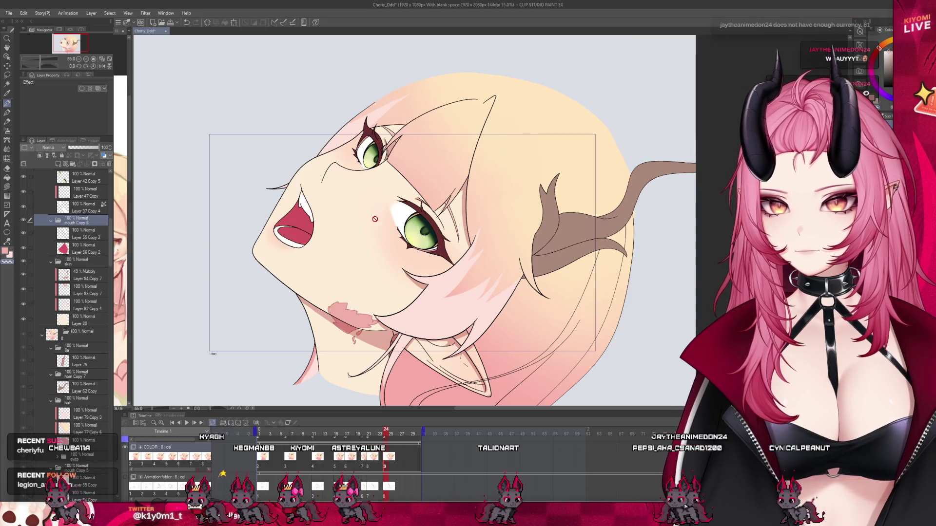
scroll(343, 207, down, 3)
click(261, 435)
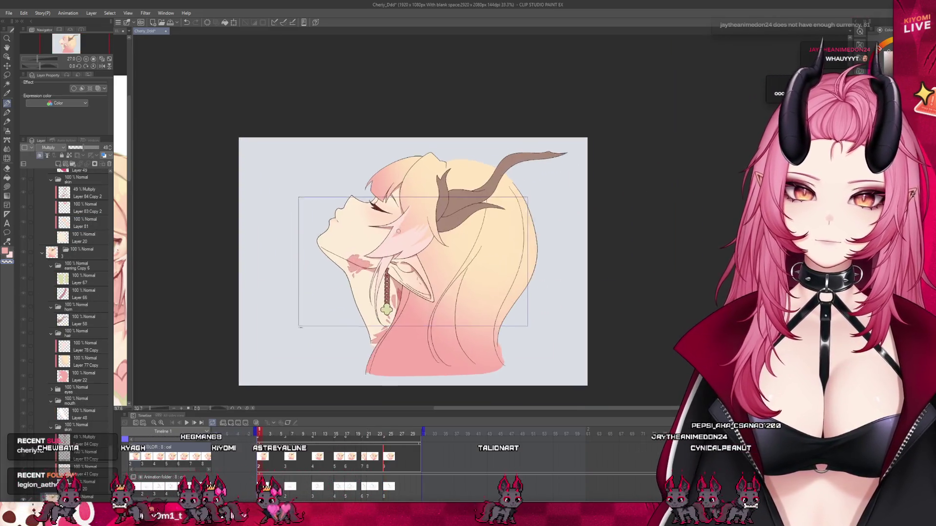
scroll(382, 246, up, 3)
scroll(424, 298, up, 2)
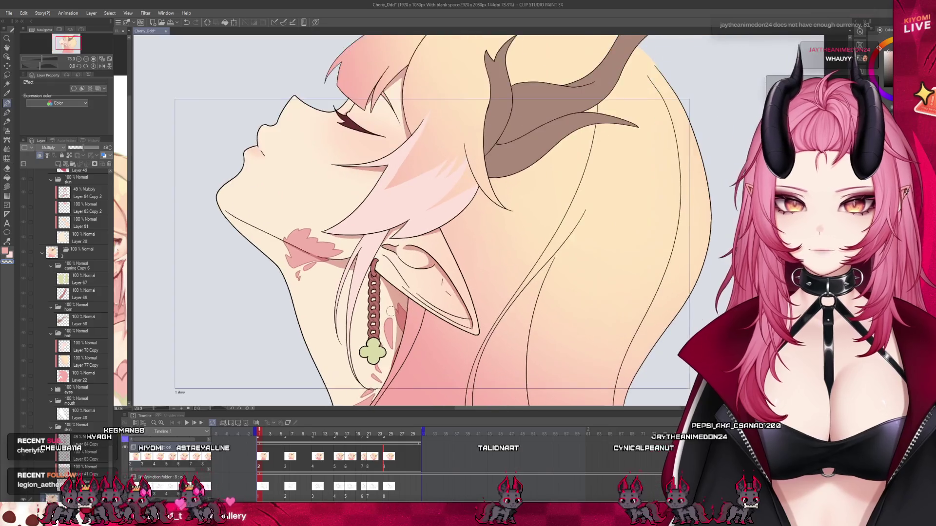
scroll(424, 299, up, 1)
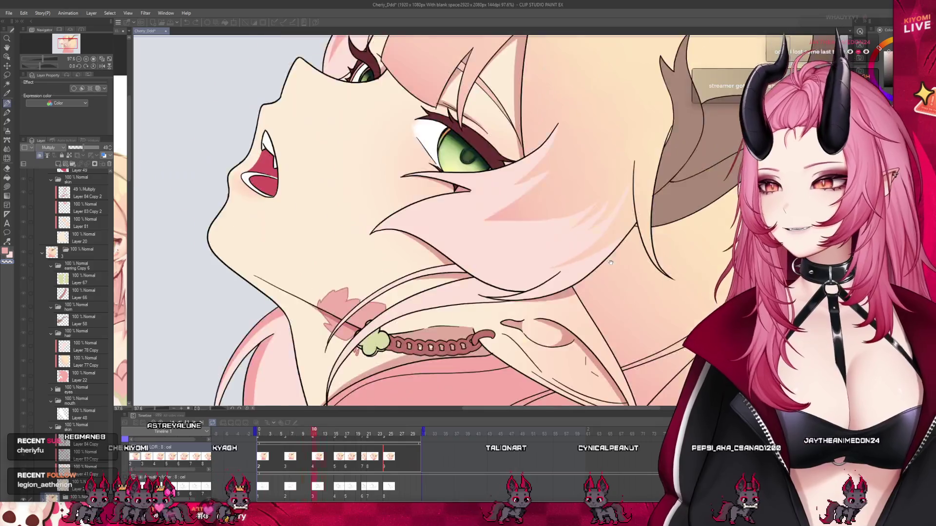
scroll(552, 274, down, 1)
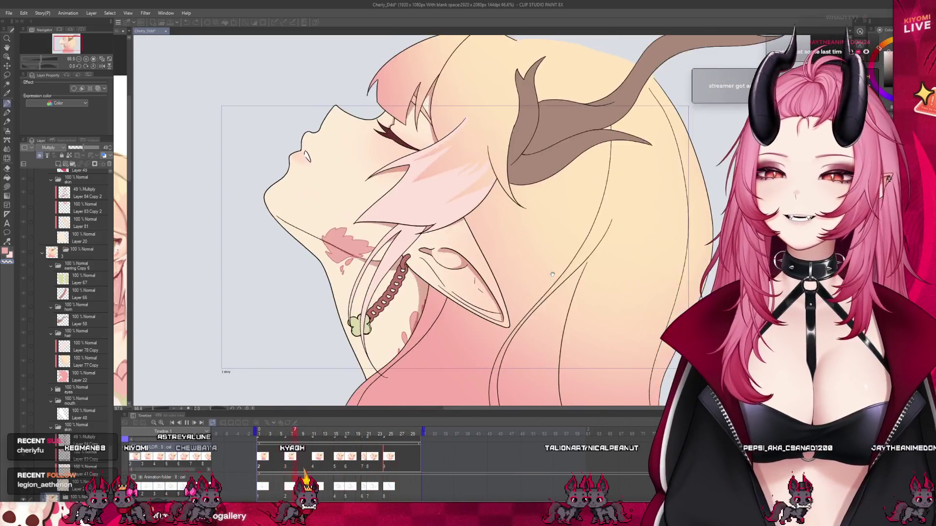